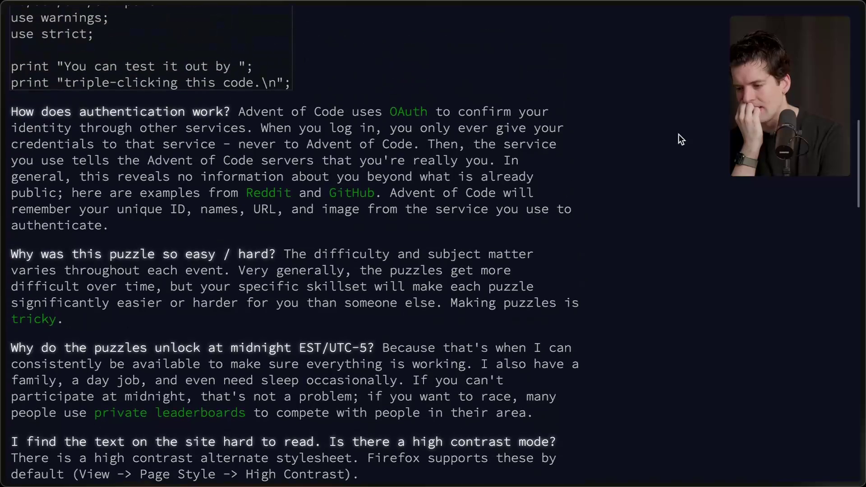
Scroll the Advent of Code About page down to Credits and open the creator's homepage link in a new tab.
{"action": "scroll", "coordinate": [678, 134], "scroll_direction": "down", "scroll_amount": 15}
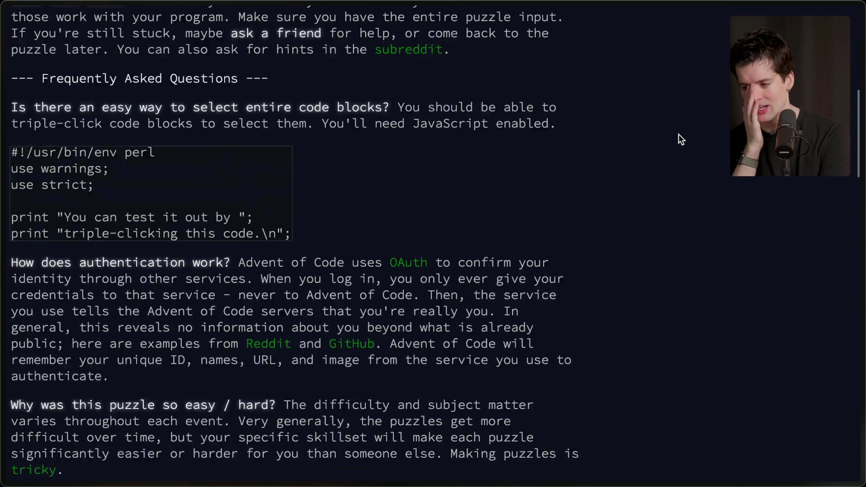
{"action": "scroll", "coordinate": [678, 134], "scroll_direction": "down", "scroll_amount": 4}
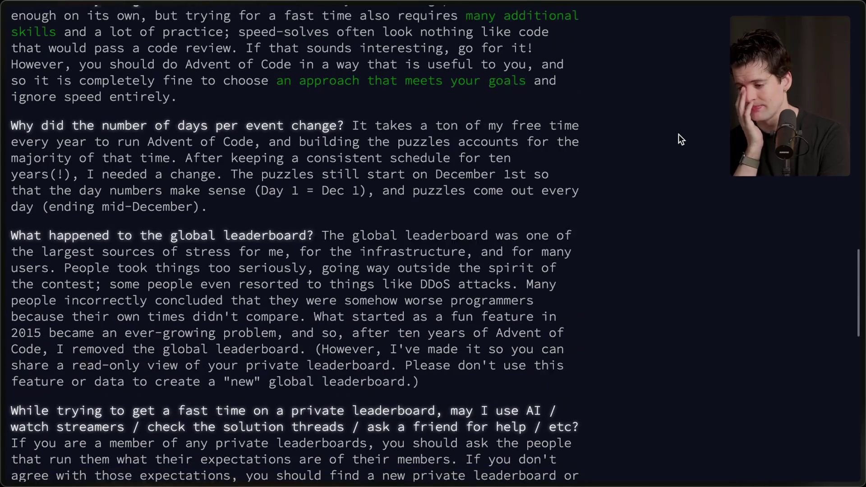
{"action": "scroll", "coordinate": [678, 134], "scroll_direction": "up", "scroll_amount": 2}
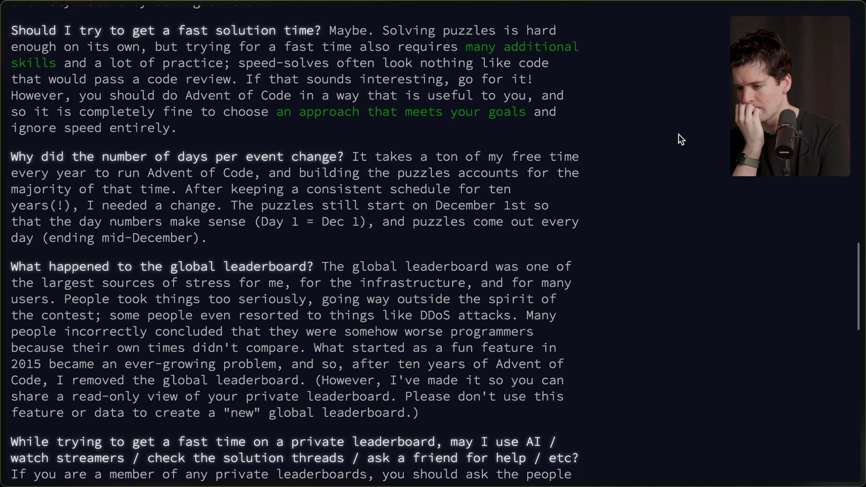
{"action": "scroll", "coordinate": [678, 134], "scroll_direction": "down", "scroll_amount": 4}
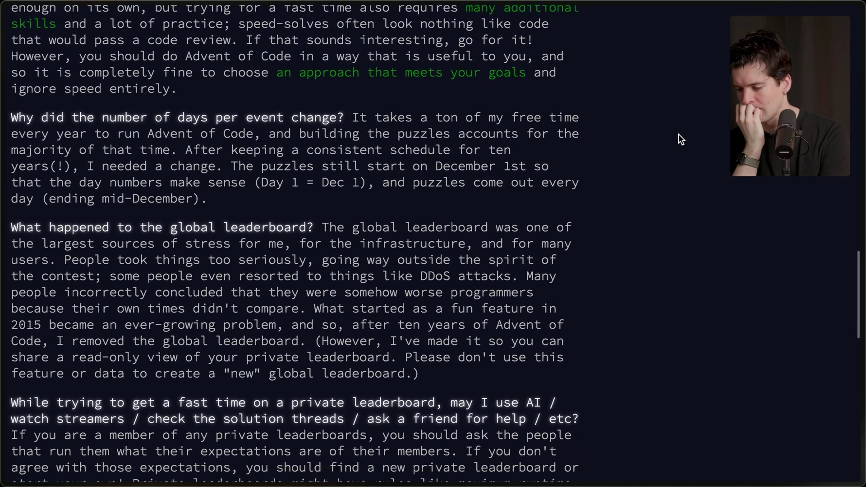
{"action": "scroll", "coordinate": [678, 134], "scroll_direction": "down", "scroll_amount": 11}
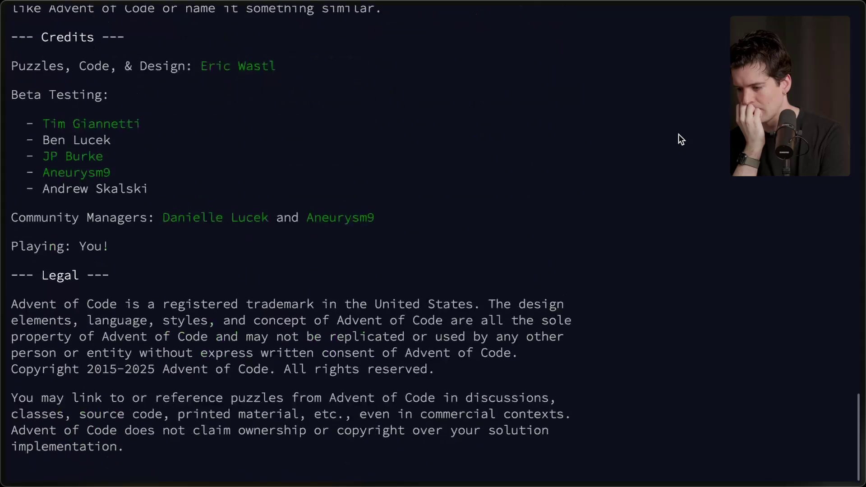
{"action": "left_click", "coordinate": [258, 72], "text": "super"}
From the creator's homepage, go to his Bluesky profile and follow him.
{"action": "mouse_move", "coordinate": [861, 315]}
{"action": "left_click", "coordinate": [742, 306]}
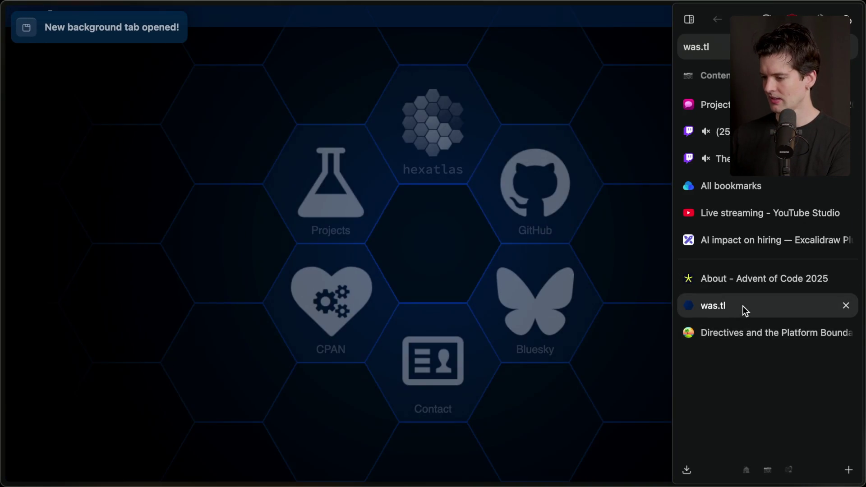
{"action": "left_click", "coordinate": [566, 292]}
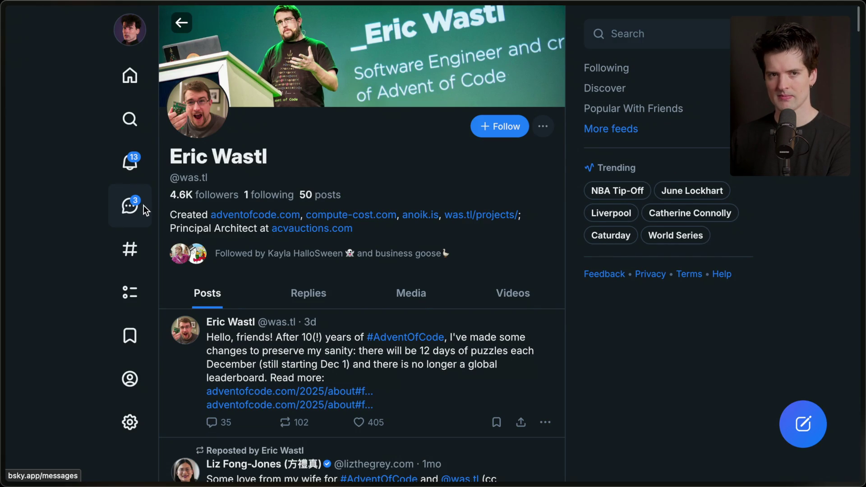
{"action": "left_click", "coordinate": [500, 126]}
Like the Advent of Code 12-days announcement post and open its thread.
{"action": "scroll", "coordinate": [393, 189], "scroll_direction": "down", "scroll_amount": 2}
{"action": "scroll", "coordinate": [394, 189], "scroll_direction": "down", "scroll_amount": 2}
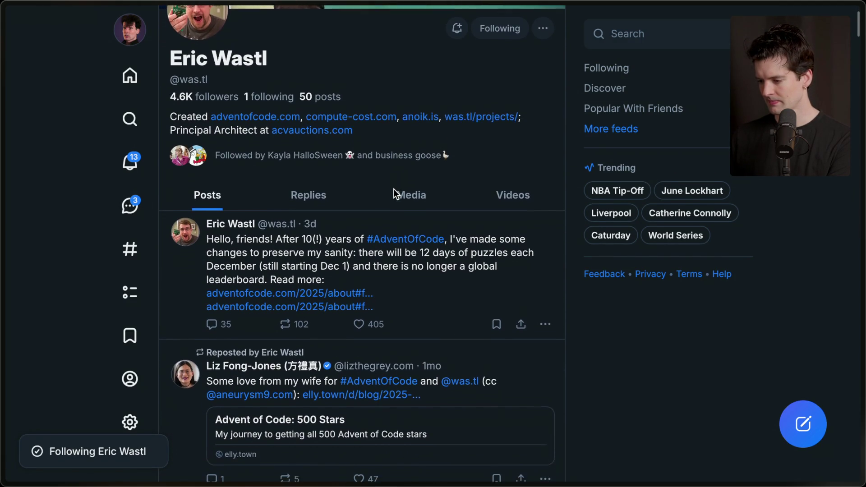
{"action": "left_click", "coordinate": [361, 287]}
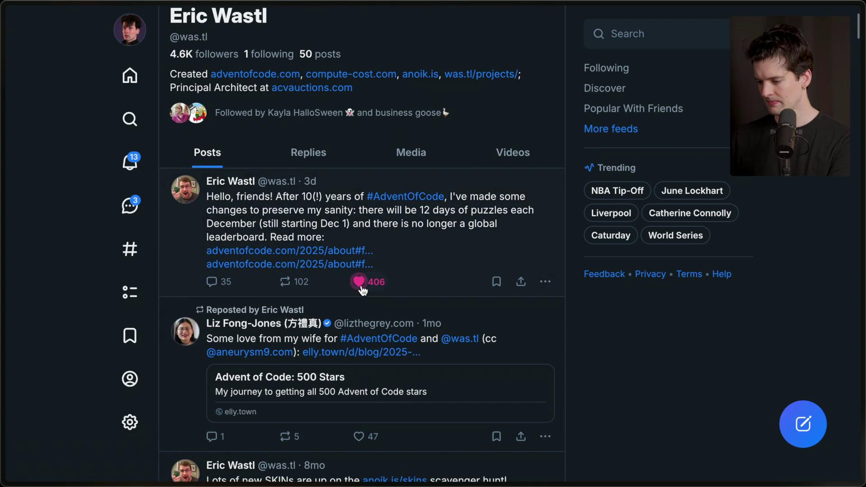
{"action": "left_click", "coordinate": [314, 213]}
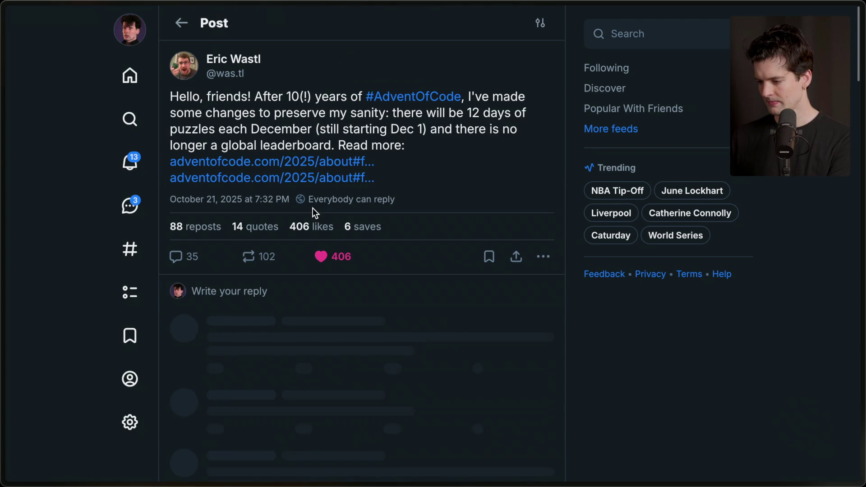
Draft a reply thanking the creator for the years of puzzles, ending with 'Thank you man'.
{"action": "left_click", "coordinate": [247, 290]}
{"action": "type", "text": "End of an era, but all"}
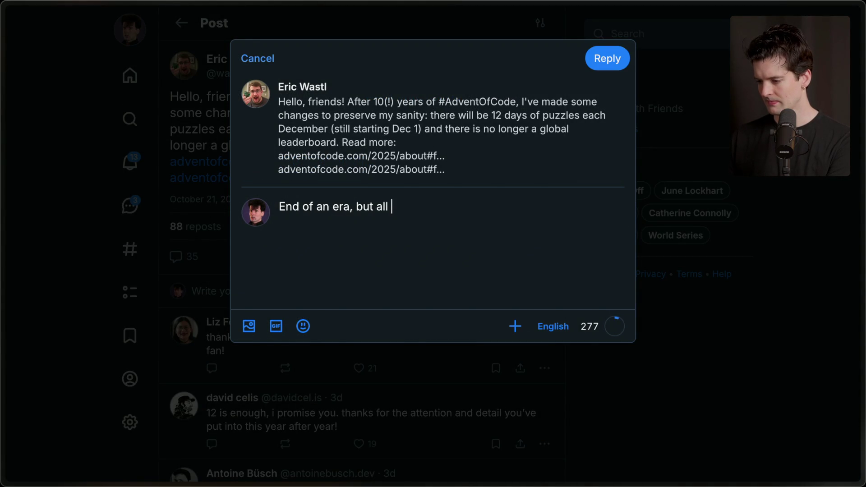
{"action": "key", "text": "BackSpace"}
{"action": "key", "text": "BackSpace"}
{"action": "key", "text": "BackSpace"}
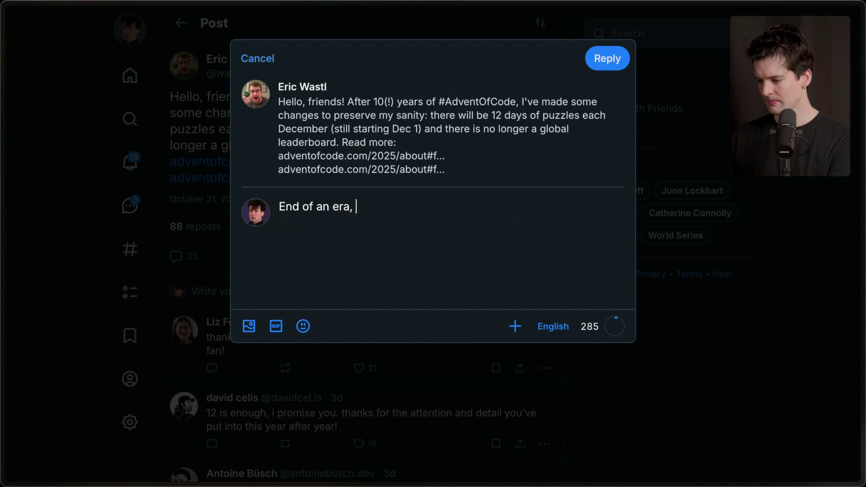
{"action": "key", "text": "ctrl+a"}
{"action": "type", "text": "In"}
{"action": "type", "text": "ibly th"}
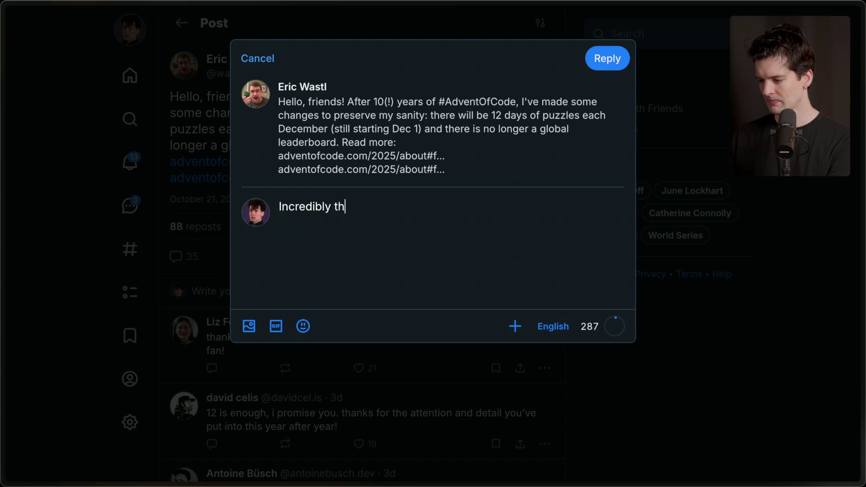
{"action": "type", "text": "ankfumake thi"}
{"action": "type", "text": "changes instead of giving up entirely. Advent of Co"}
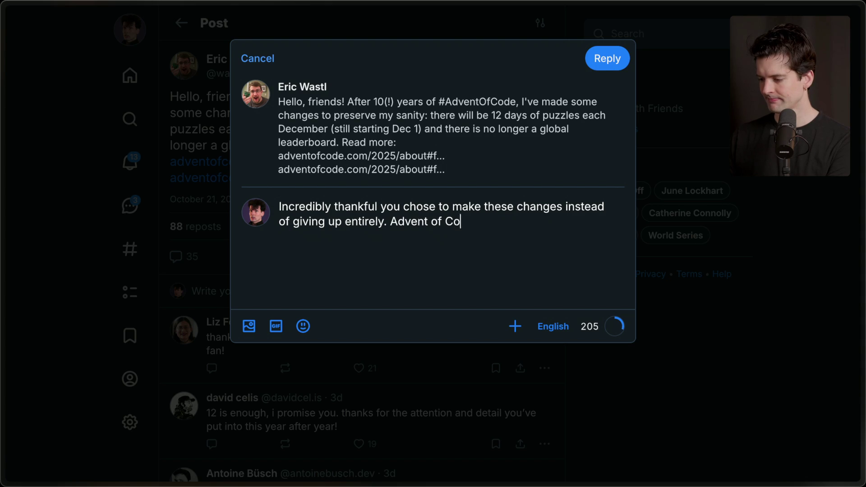
{"action": "type", "text": "de is a huge part of w"}
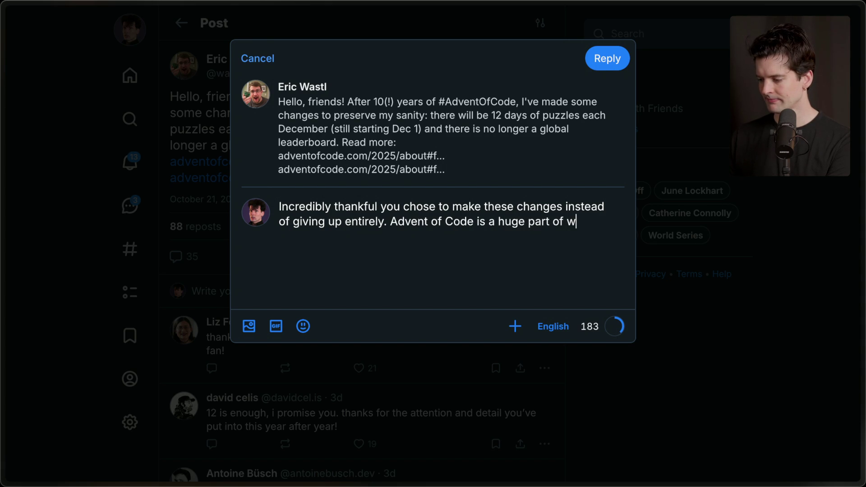
{"action": "type", "text": "hat made me love writin"}
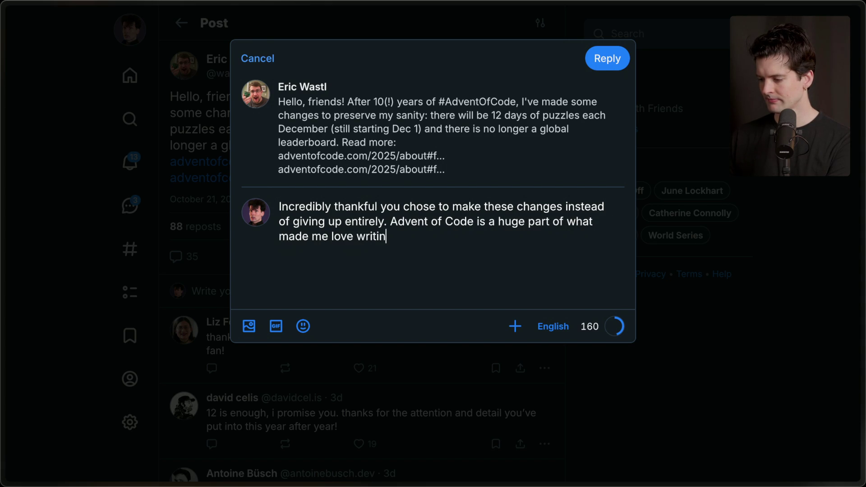
{"action": "type", "text": "u've changed countless"}
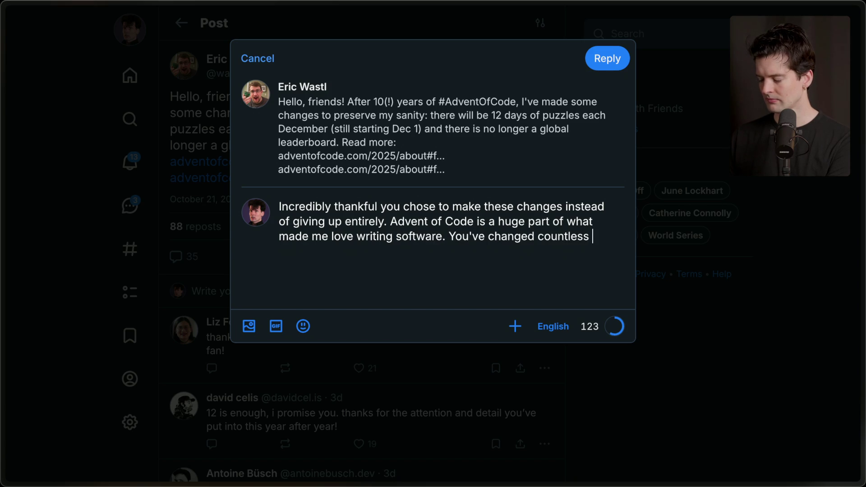
{"action": "type", "text": "with this silly little competitio"}
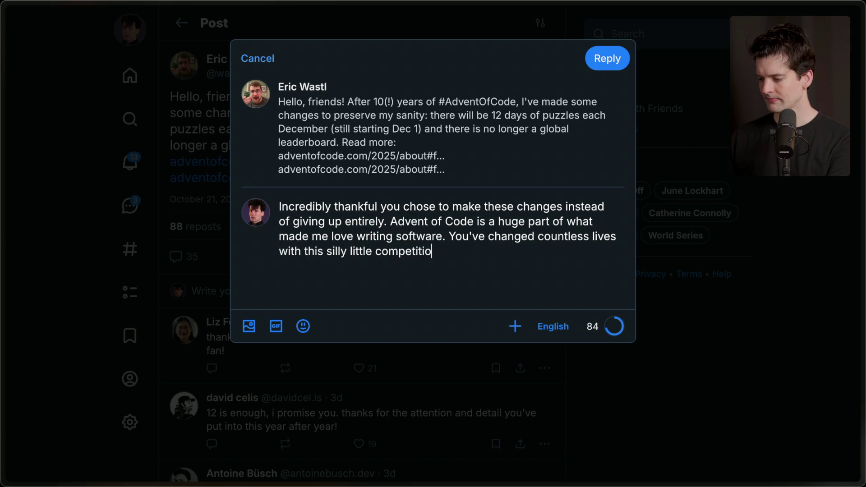
{"action": "key", "text": "alt+BackSpace"}
{"action": "type", "text": "t of puzzles.  Thank"}
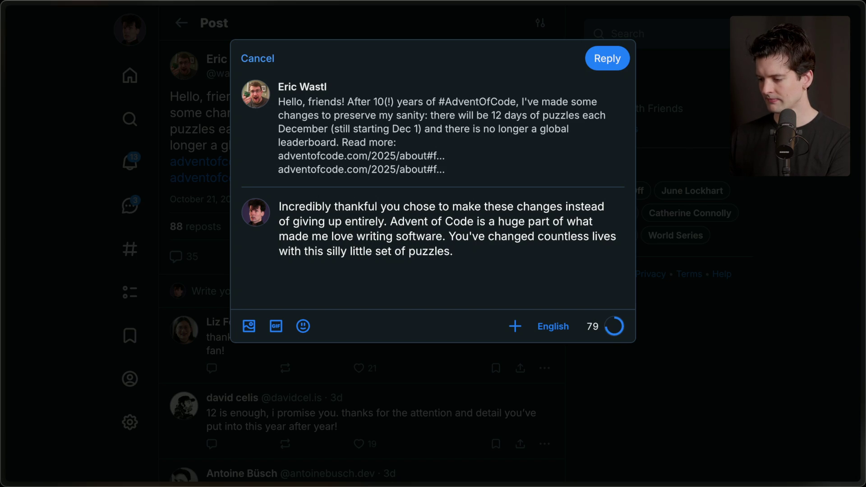
{"action": "type", "text": " you man"}
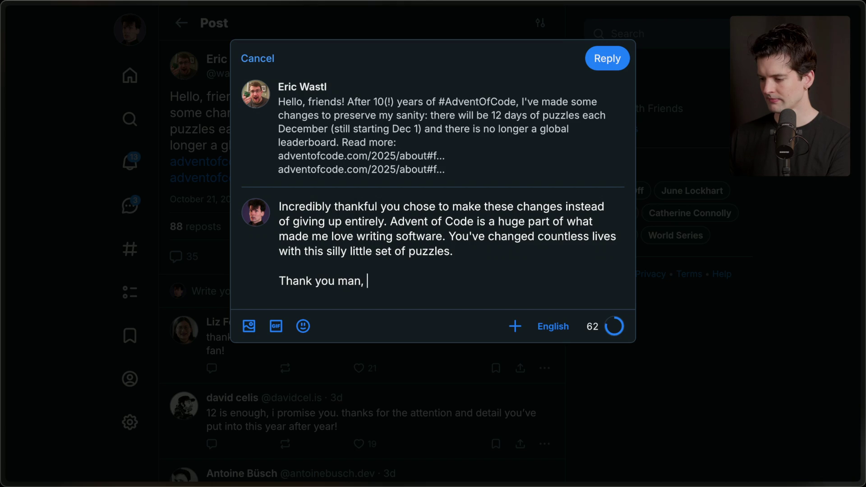
Append the saluting-face emoji to the reply and post it.
{"action": "key", "text": "ctrl+super+space"}
{"action": "type", "text": "salut"}
{"action": "key", "text": "Return"}
{"action": "key", "text": "super+Return"}
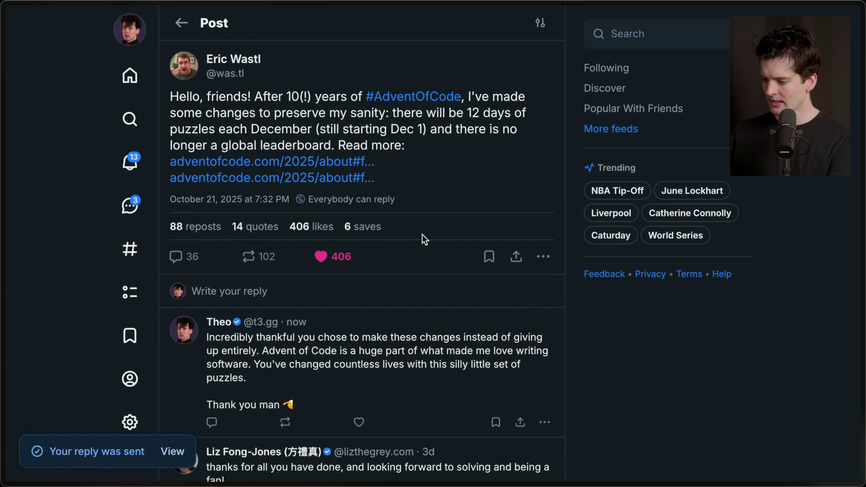
Return to Twitch Stream Manager, scroll through chat, and open the reddit.com announcement link a viewer posted.
{"action": "mouse_move", "coordinate": [858, 298]}
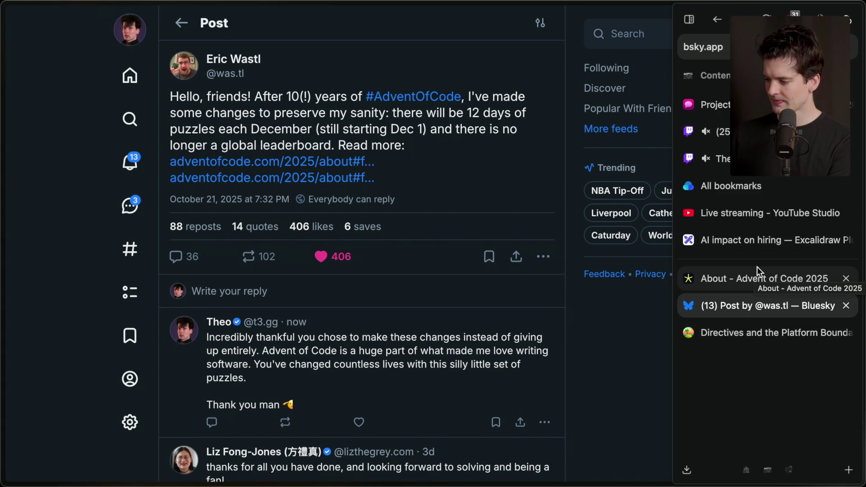
{"action": "left_click", "coordinate": [757, 131]}
{"action": "scroll", "coordinate": [192, 334], "scroll_direction": "down", "scroll_amount": 5}
{"action": "scroll", "coordinate": [193, 336], "scroll_direction": "down", "scroll_amount": 5}
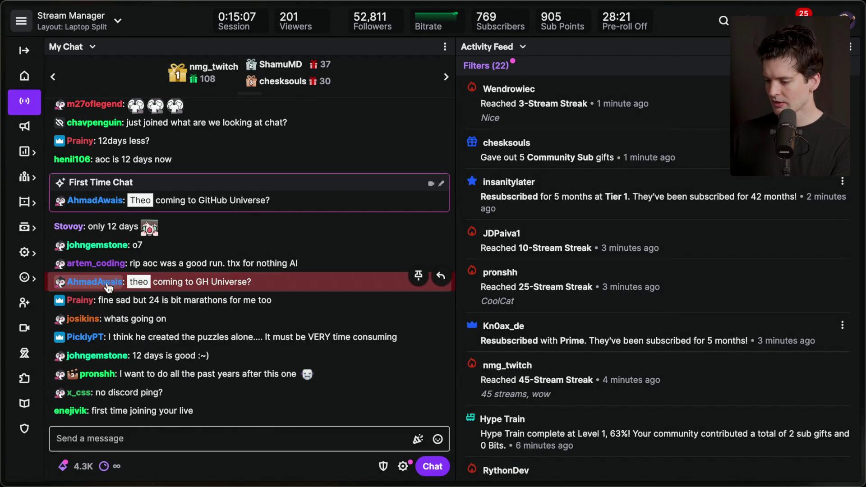
{"action": "scroll", "coordinate": [196, 217], "scroll_direction": "up", "scroll_amount": 5}
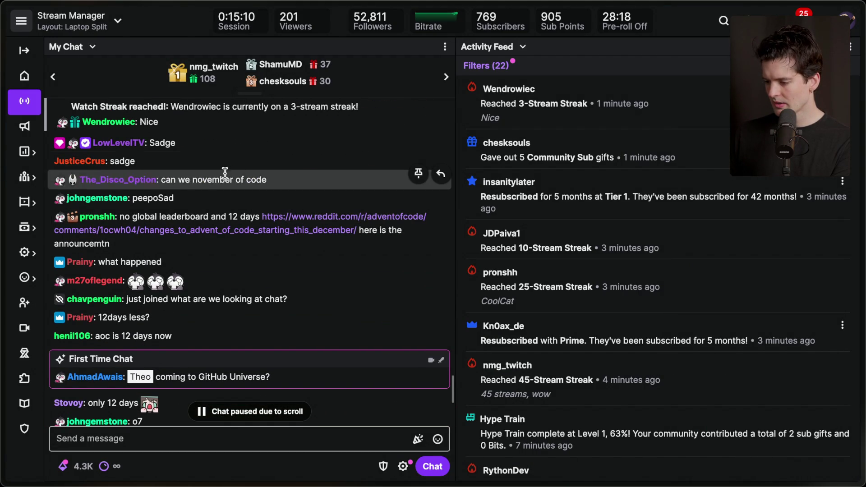
{"action": "right_click", "coordinate": [232, 159]}
{"action": "left_click", "coordinate": [184, 235]}
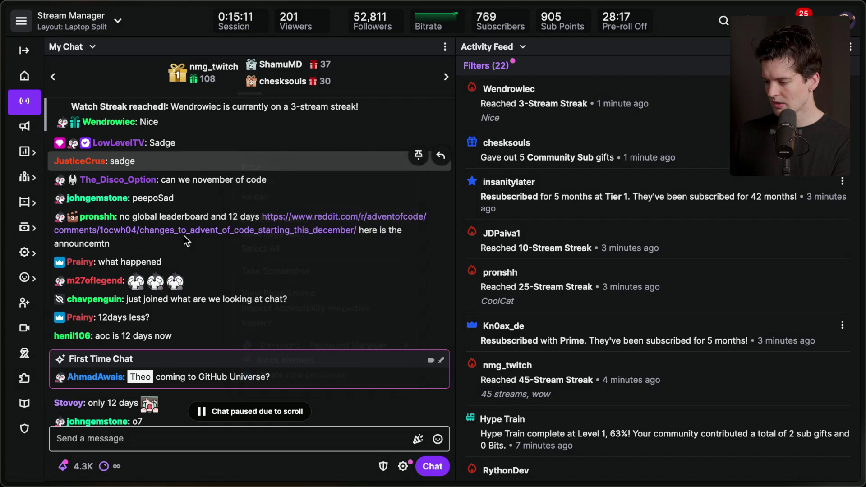
{"action": "left_click", "coordinate": [184, 231]}
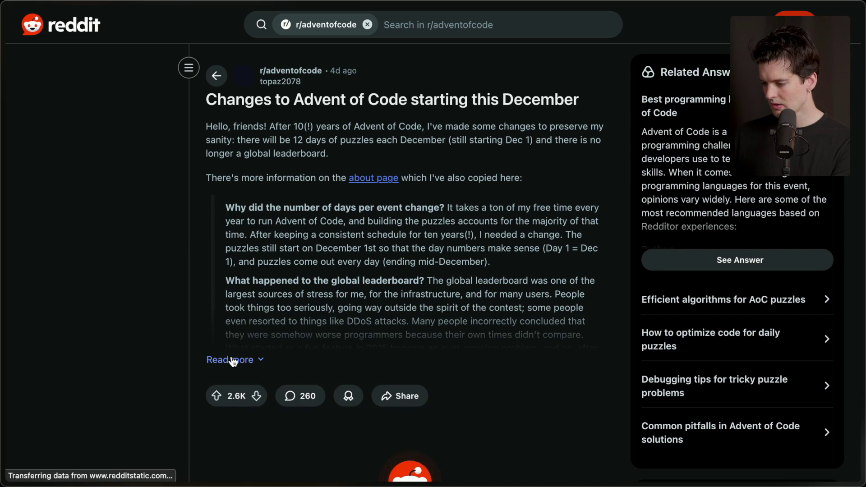
Expand the full Advent of Code changes post on Reddit and read through its comments.
{"action": "left_click", "coordinate": [232, 360]}
{"action": "scroll", "coordinate": [264, 221], "scroll_direction": "down", "scroll_amount": 6}
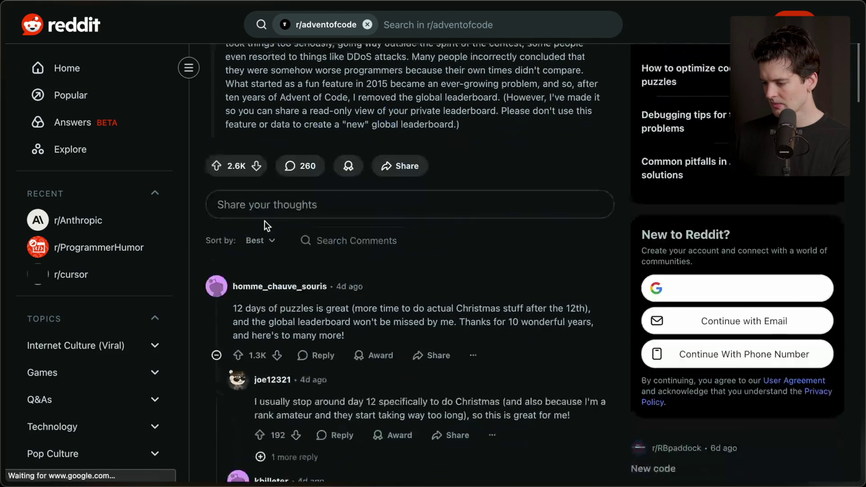
{"action": "scroll", "coordinate": [264, 221], "scroll_direction": "down", "scroll_amount": 2}
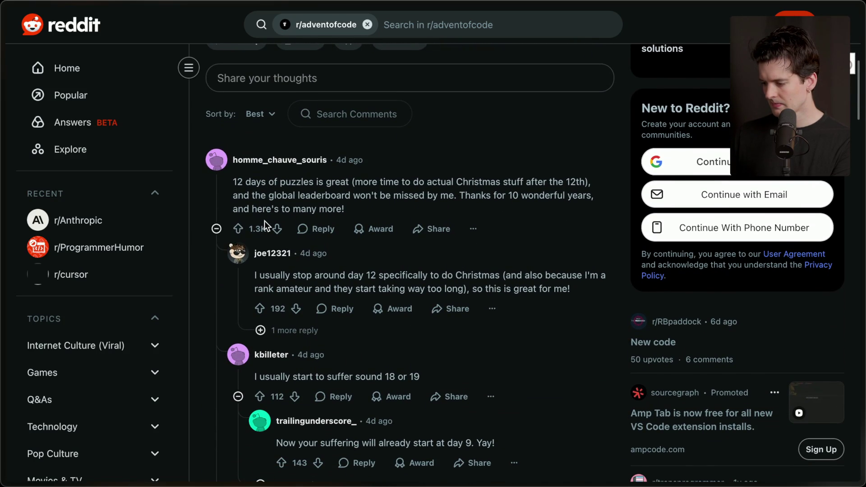
{"action": "scroll", "coordinate": [265, 220], "scroll_direction": "down", "scroll_amount": 9}
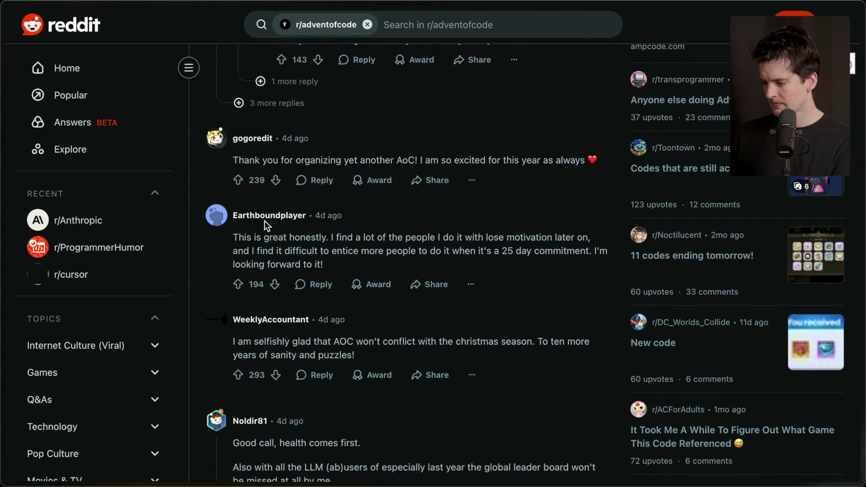
Go back to Twitch Stream Manager and scroll the live chat to the bottom.
{"action": "key", "text": "super+Tab"}
{"action": "scroll", "coordinate": [267, 226], "scroll_direction": "down", "scroll_amount": 3}
{"action": "scroll", "coordinate": [266, 225], "scroll_direction": "down", "scroll_amount": 2}
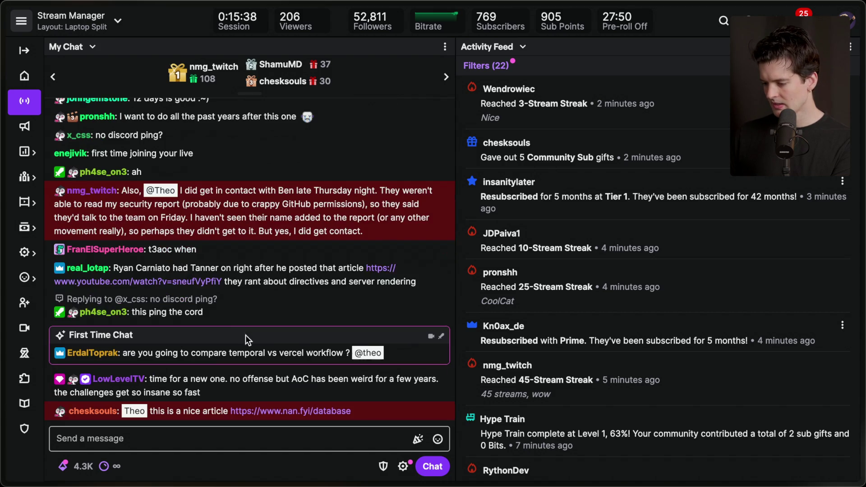
{"action": "key", "text": "super+Tab"}
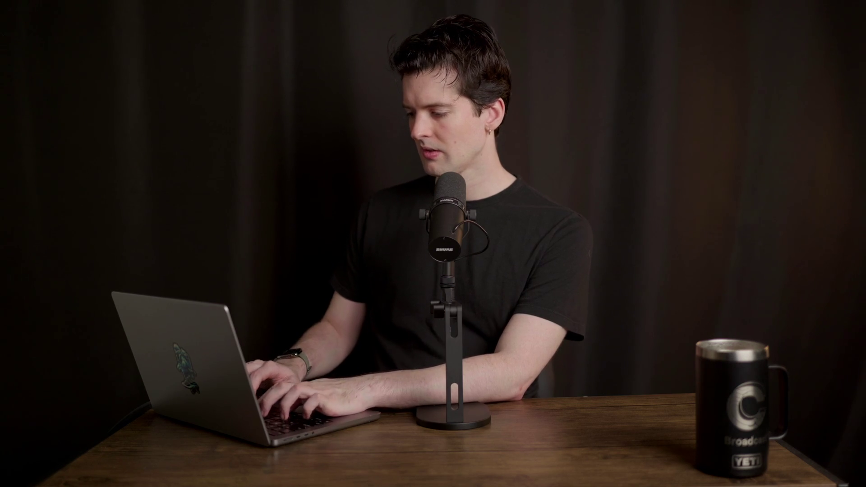
{"action": "type", "text": "twitch.tv/theo"}
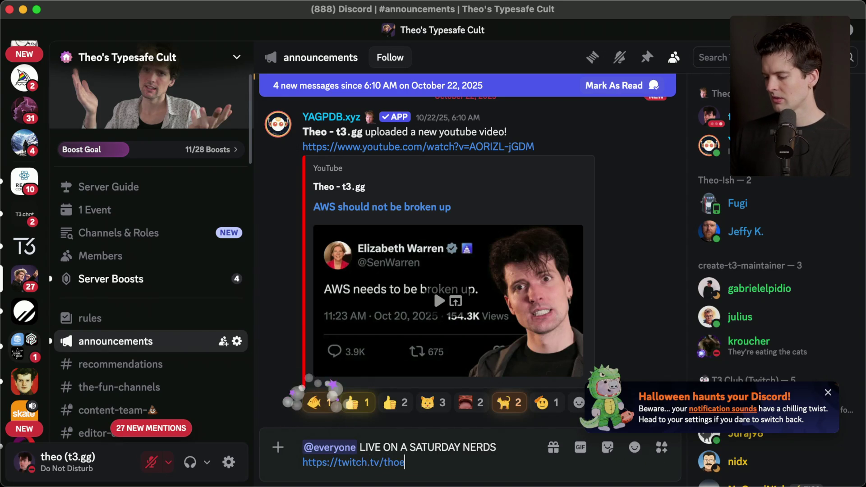
{"action": "key", "text": "Return"}
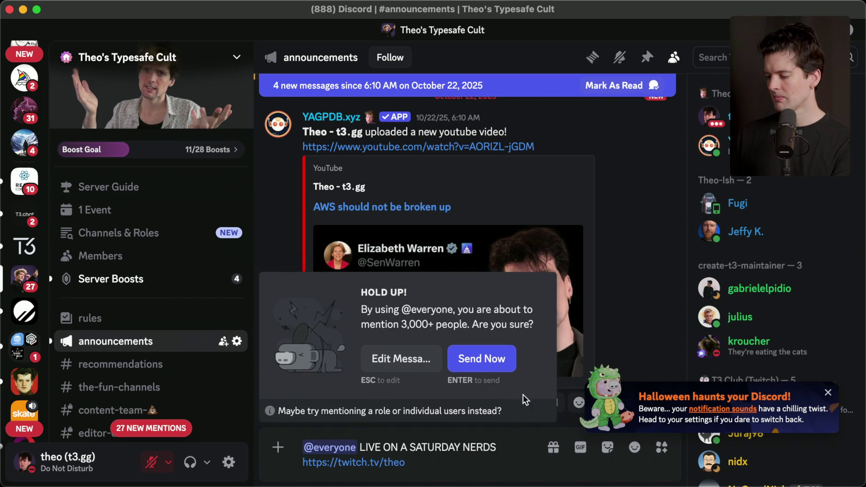
{"action": "left_click", "coordinate": [492, 357]}
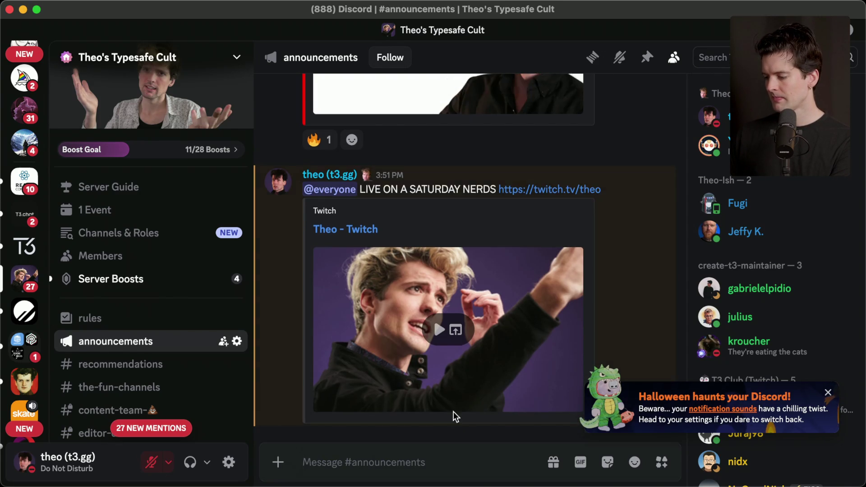
{"action": "left_click", "coordinate": [452, 412]}
{"action": "key", "text": "super+Tab"}
{"action": "key", "text": "super+Tab"}
{"action": "key", "text": "super+Tab"}
{"action": "key", "text": "super+Tab"}
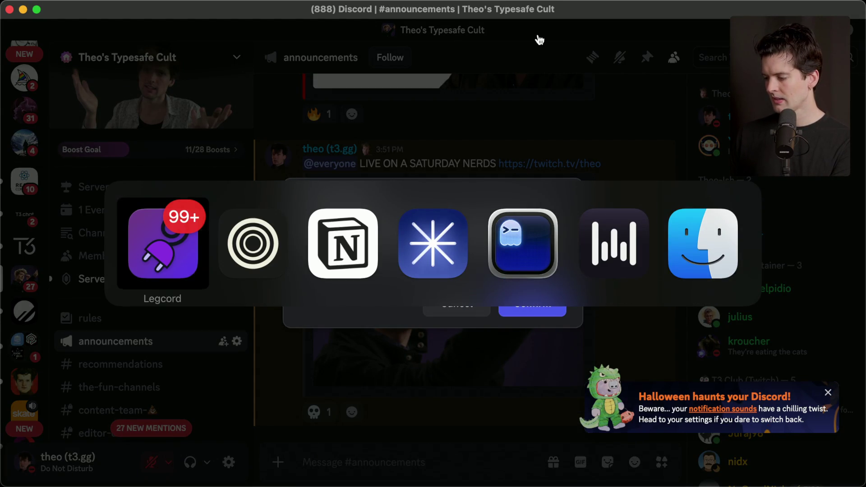
Confirm the Discord publish, then open the youtube.com/watch link shared in Twitch chat.
{"action": "left_click", "coordinate": [531, 310]}
{"action": "key", "text": "super+Tab"}
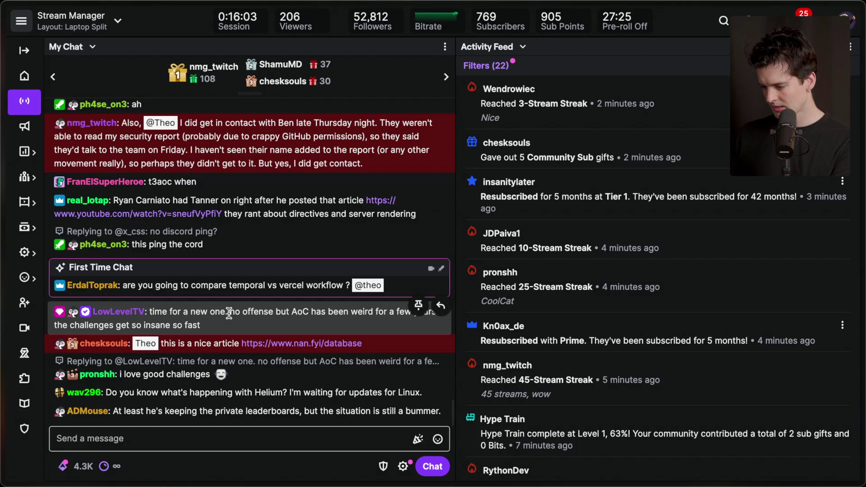
{"action": "triple_click", "coordinate": [209, 324]}
{"action": "triple_click", "coordinate": [226, 325]}
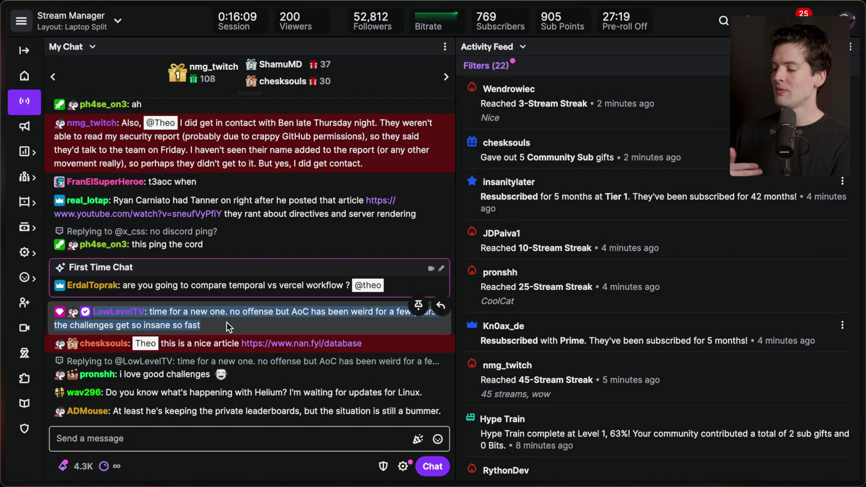
{"action": "left_click", "coordinate": [227, 322]}
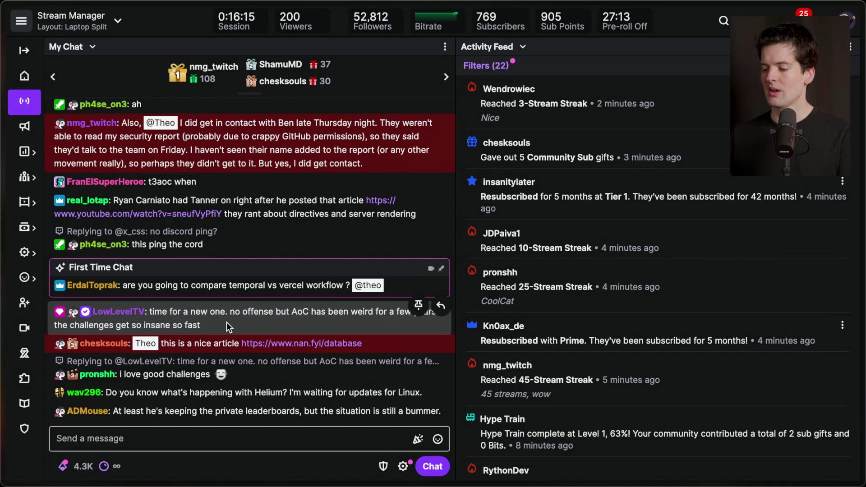
{"action": "left_click", "coordinate": [196, 213]}
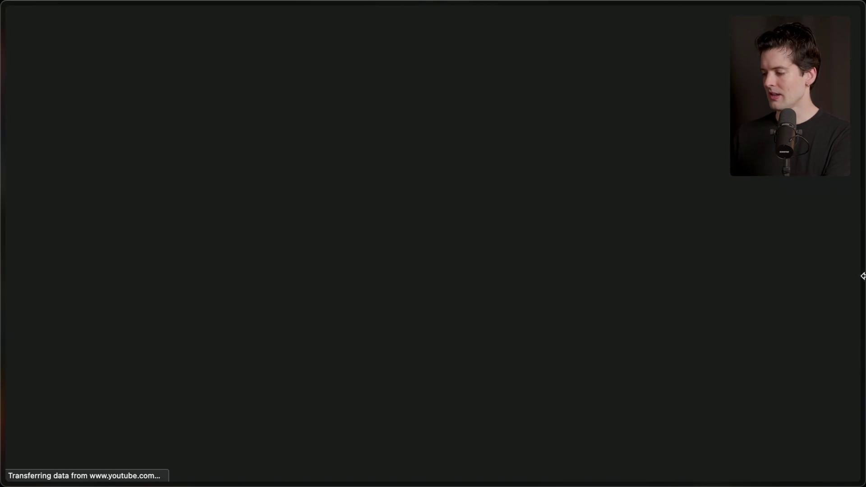
{"action": "scroll", "coordinate": [236, 419], "scroll_direction": "down", "scroll_amount": 3}
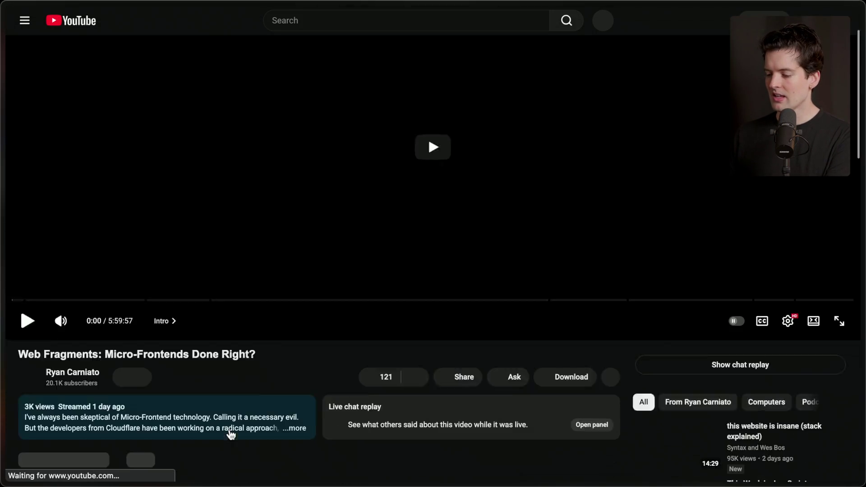
Save the 'Web Fragments: Micro-Frontends Done Right?' stream to Watch later, widen the player, and copy its URL.
{"action": "left_click", "coordinate": [610, 320]}
{"action": "left_click", "coordinate": [626, 367]}
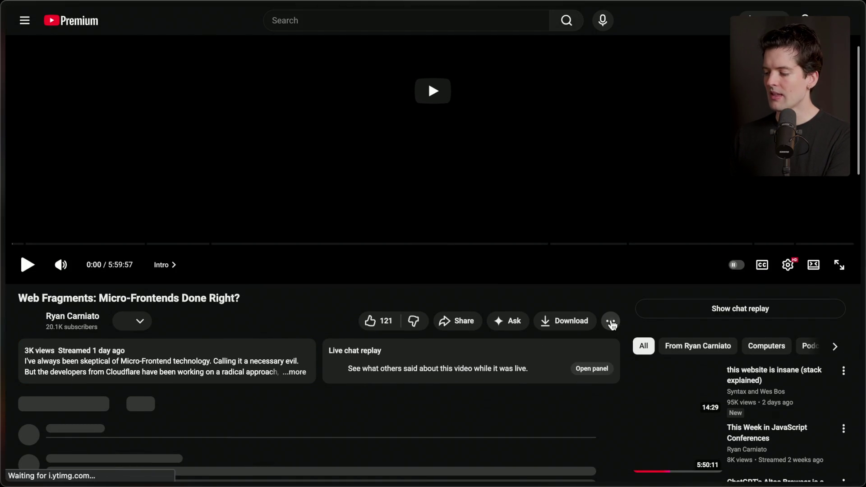
{"action": "left_click", "coordinate": [610, 321]}
{"action": "left_click", "coordinate": [629, 370]}
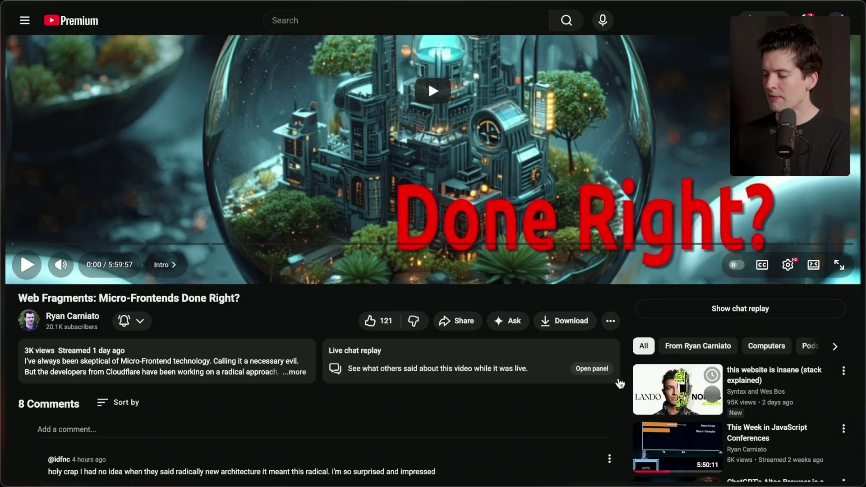
{"action": "left_click", "coordinate": [610, 320]}
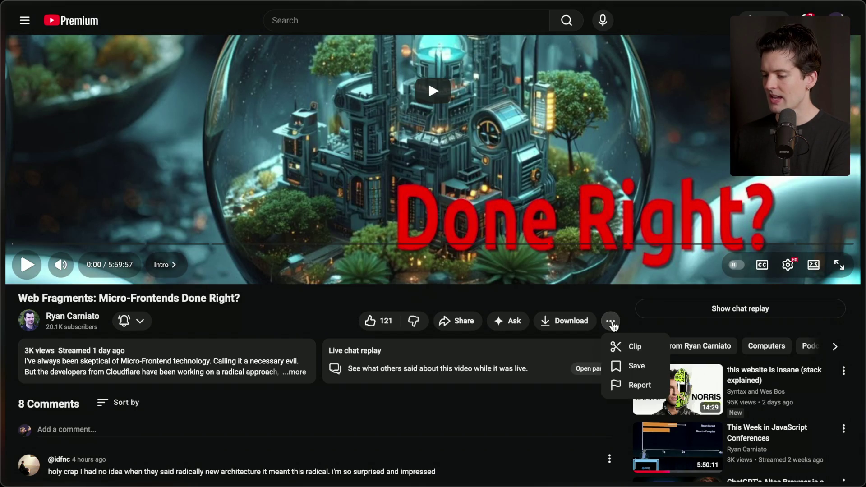
{"action": "left_click", "coordinate": [631, 365]}
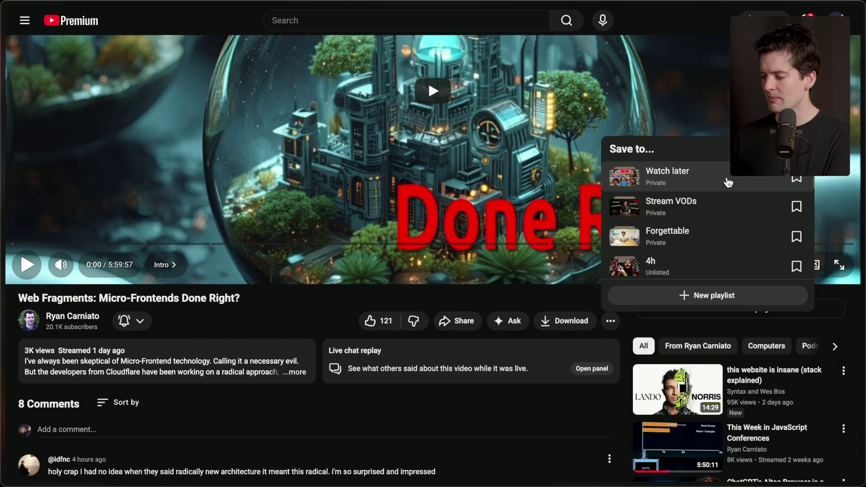
{"action": "left_click", "coordinate": [725, 180]}
{"action": "key", "text": "t"}
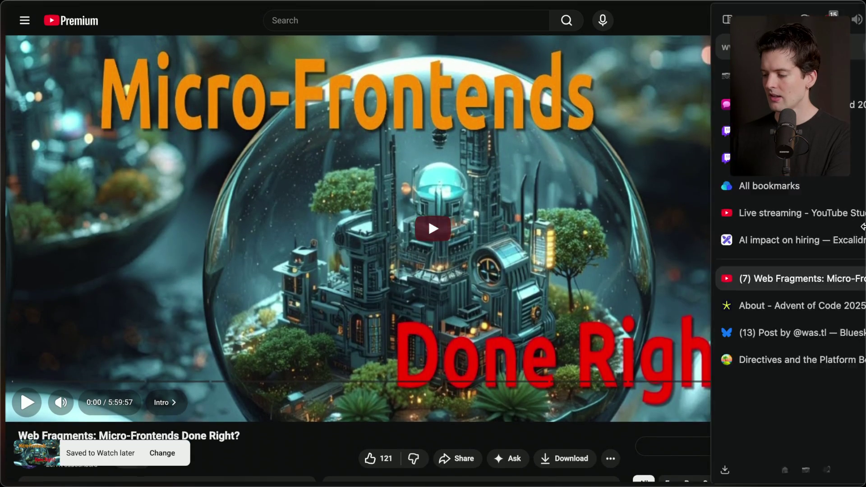
{"action": "key", "text": "super+shift+c"}
Paste the copied YouTube URL into a new block in the Notion stream notes and delete the empty line.
{"action": "mouse_move", "coordinate": [862, 185]}
{"action": "key", "text": "super+Tab"}
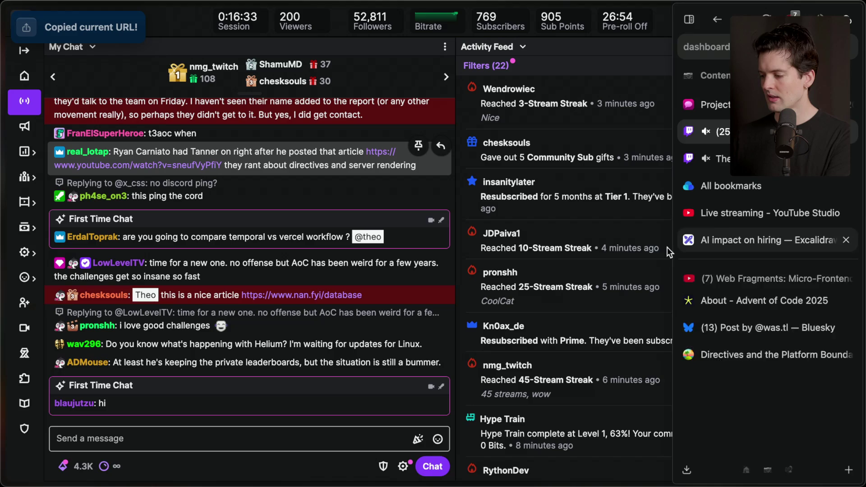
{"action": "key", "text": "super+Tab"}
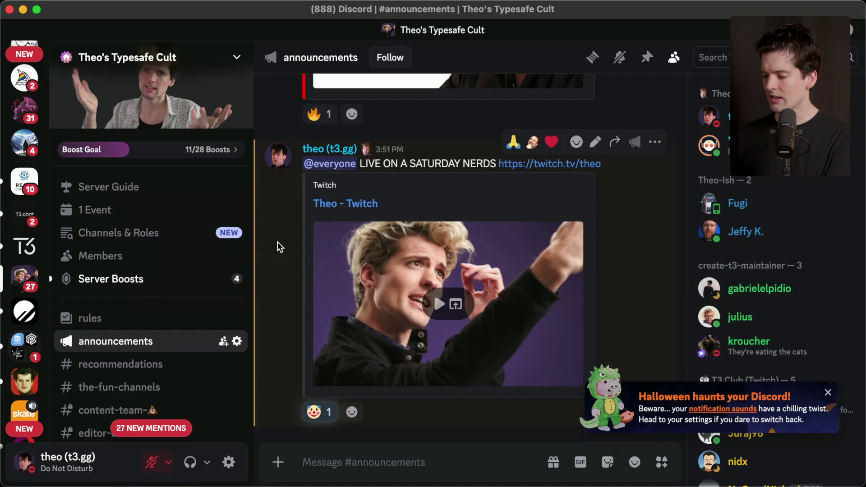
{"action": "key", "text": "super+Tab"}
{"action": "key", "text": "super+Tab"}
{"action": "key", "text": "super+Tab"}
{"action": "key", "text": "super+Tab"}
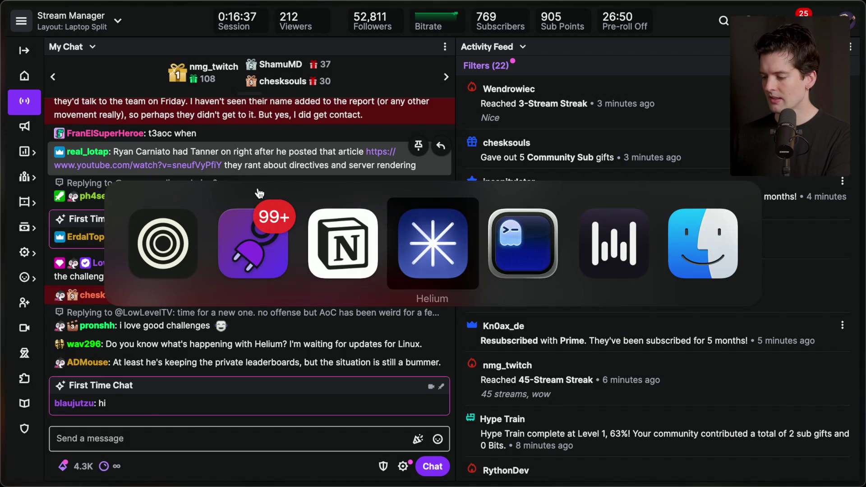
{"action": "left_click", "coordinate": [536, 395]}
{"action": "key", "text": "super+v"}
{"action": "key", "text": "Escape"}
{"action": "left_click", "coordinate": [508, 381]}
{"action": "key", "text": "BackSpace"}
{"action": "key", "text": "super+Tab"}
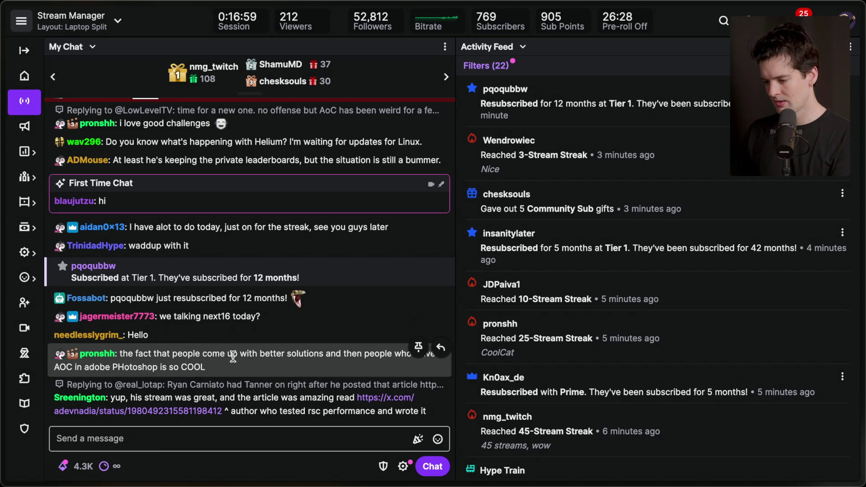
Scroll Twitch chat back up and open the nan.fyi article link.
{"action": "scroll", "coordinate": [262, 361], "scroll_direction": "up", "scroll_amount": 3}
{"action": "scroll", "coordinate": [263, 362], "scroll_direction": "up", "scroll_amount": 5}
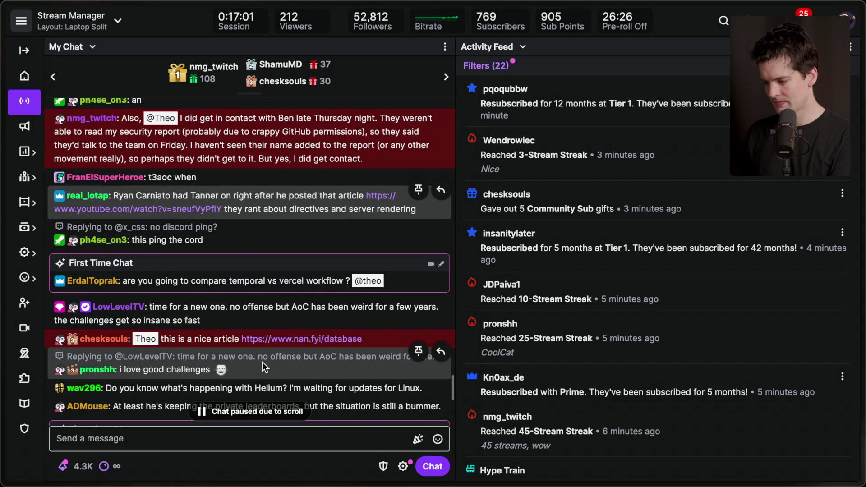
{"action": "left_click", "coordinate": [278, 336]}
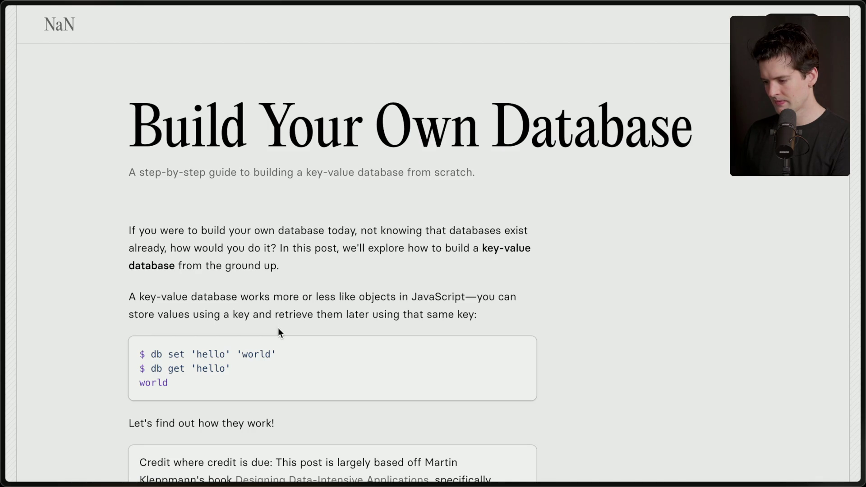
Browse the Not a Number home page and return to the Build Your Own Database article.
{"action": "left_click", "coordinate": [55, 20]}
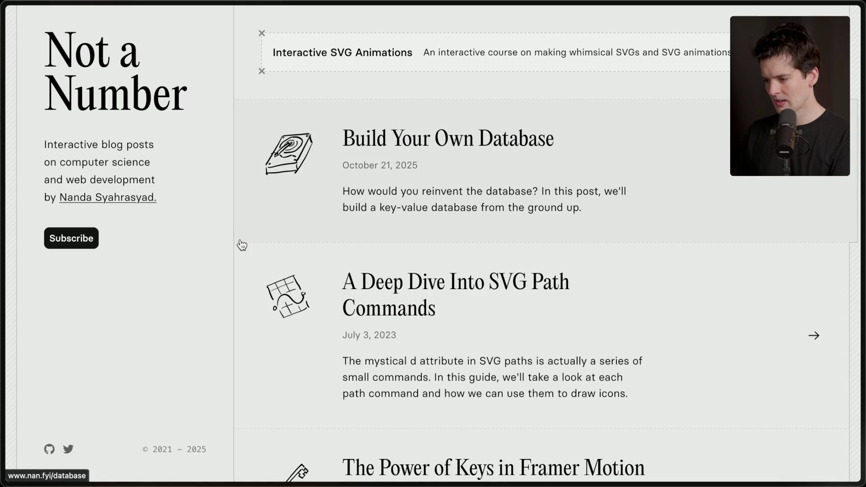
{"action": "scroll", "coordinate": [241, 241], "scroll_direction": "left", "scroll_amount": 5}
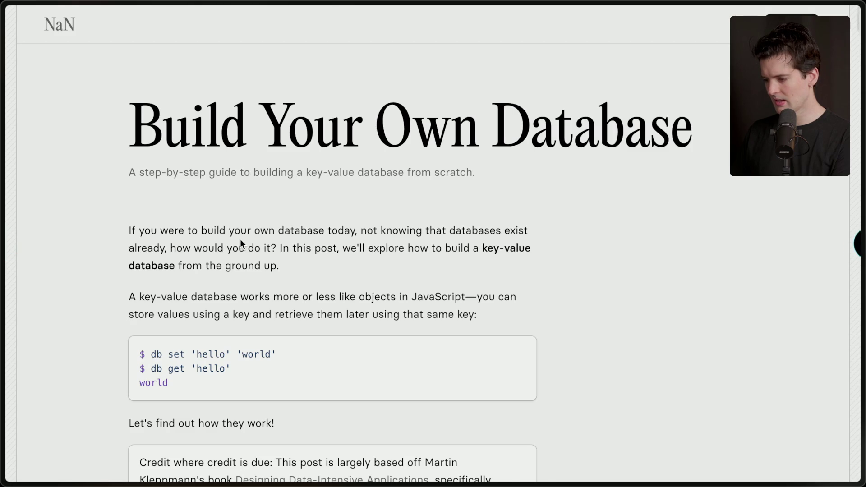
{"action": "scroll", "coordinate": [240, 241], "scroll_direction": "right", "scroll_amount": 5}
{"action": "scroll", "coordinate": [241, 240], "scroll_direction": "left", "scroll_amount": 5}
{"action": "scroll", "coordinate": [241, 244], "scroll_direction": "right", "scroll_amount": 5}
{"action": "scroll", "coordinate": [240, 244], "scroll_direction": "down", "scroll_amount": 7}
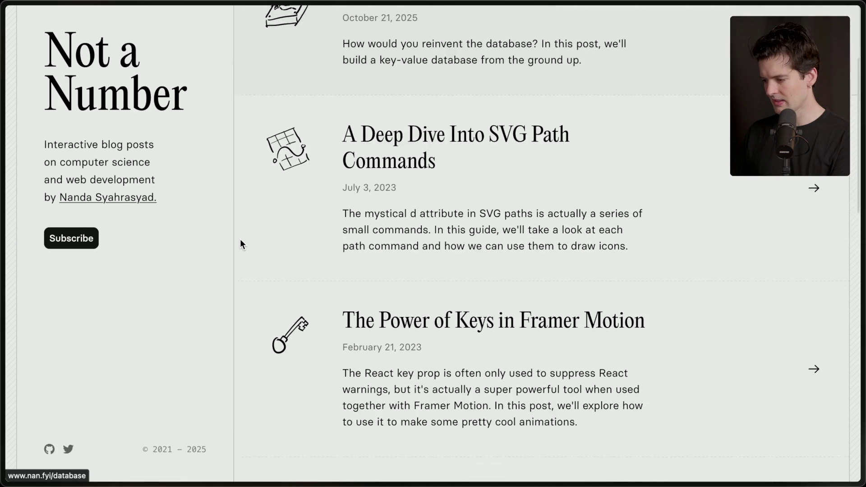
{"action": "scroll", "coordinate": [240, 244], "scroll_direction": "down", "scroll_amount": 6}
{"action": "scroll", "coordinate": [240, 243], "scroll_direction": "up", "scroll_amount": 12}
{"action": "scroll", "coordinate": [240, 244], "scroll_direction": "left", "scroll_amount": 5}
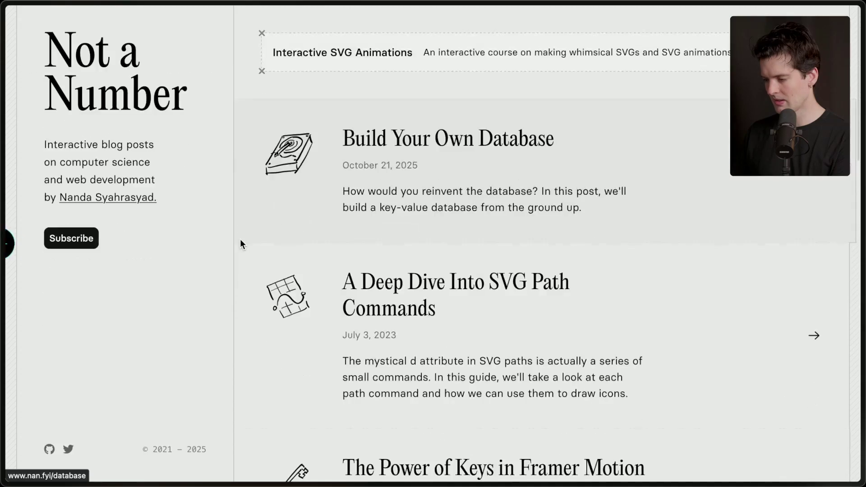
Bookmark the article with the Raindrop extension, close the confirmation, and switch back to Twitch.
{"action": "mouse_move", "coordinate": [859, 203]}
{"action": "left_click", "coordinate": [846, 20]}
{"action": "left_click", "coordinate": [482, 180]}
{"action": "key", "text": "super+Tab"}
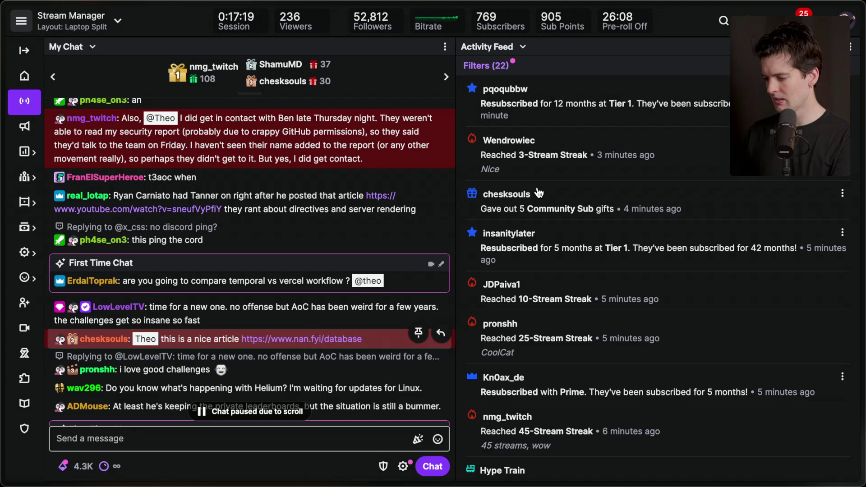
Scroll to the newest chat messages and open the linked X post on React Server Components performance.
{"action": "scroll", "coordinate": [200, 322], "scroll_direction": "down", "scroll_amount": 5}
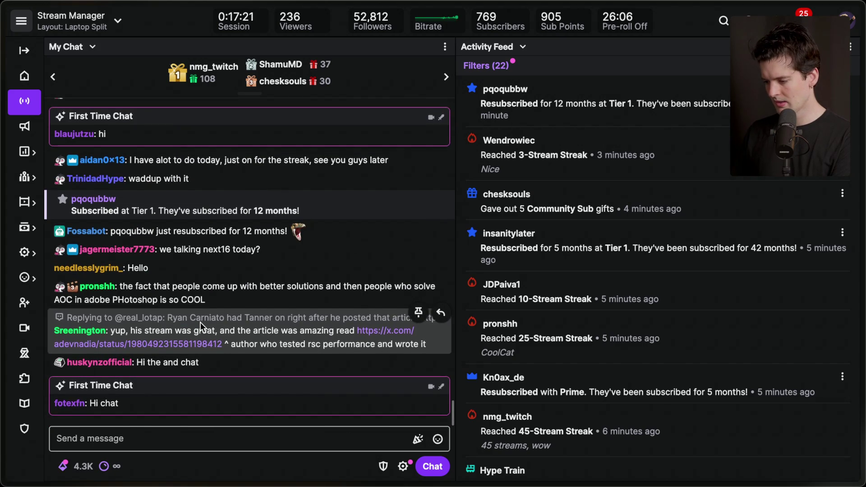
{"action": "left_click", "coordinate": [185, 343]}
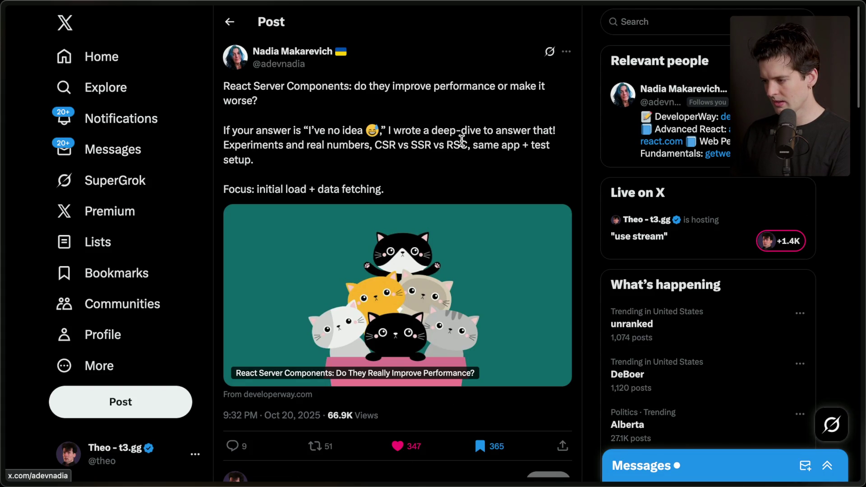
Copy the X post URL and add a 'Were RSCs a mistake?' card to the To Stream column.
{"action": "key", "text": "super+shift+c"}
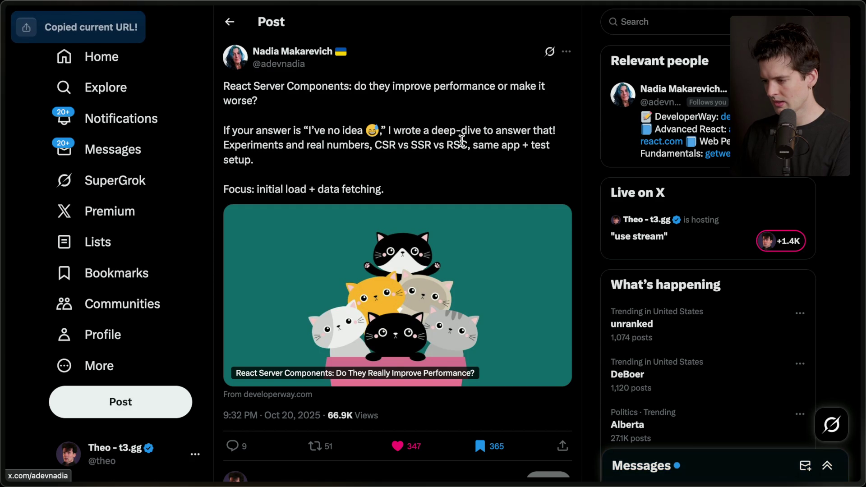
{"action": "key", "text": "super+Tab"}
{"action": "left_click", "coordinate": [331, 196]}
{"action": "type", "text": "W"}
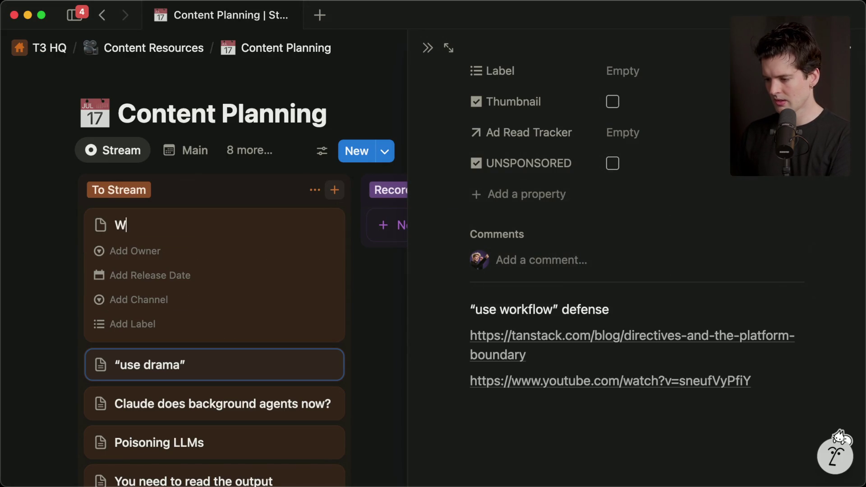
{"action": "type", "text": "ere RSCs a mistak"}
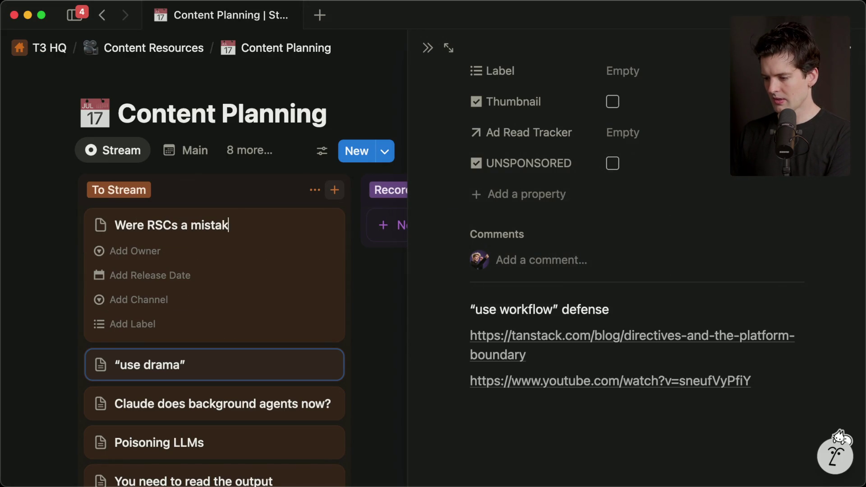
{"action": "key", "text": "Return"}
Paste the copied X post link into the 'Were RSCs a mistake?' page.
{"action": "left_click", "coordinate": [203, 226]}
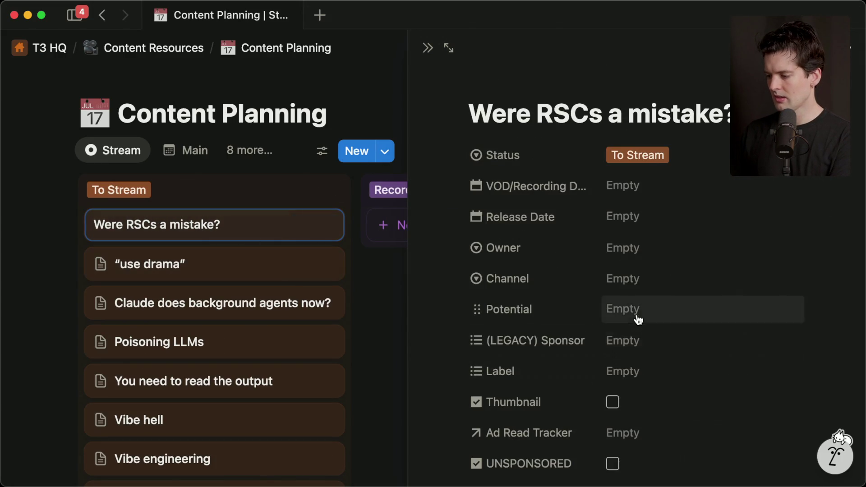
{"action": "scroll", "coordinate": [613, 329], "scroll_direction": "down", "scroll_amount": 8}
{"action": "key", "text": "super+v"}
{"action": "key", "text": "Escape"}
{"action": "key", "text": "Escape"}
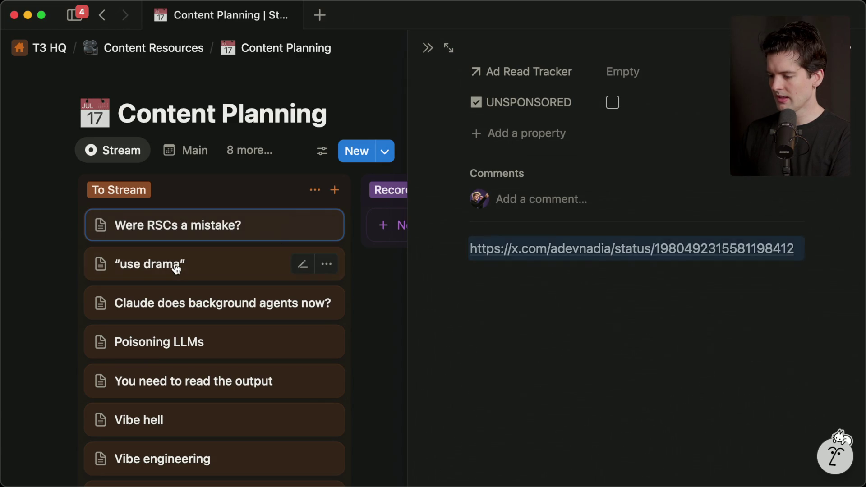
Label the 'use drama' card Mid Priority and drag it to the top of To Stream.
{"action": "left_click", "coordinate": [174, 266]}
{"action": "left_click", "coordinate": [623, 371]}
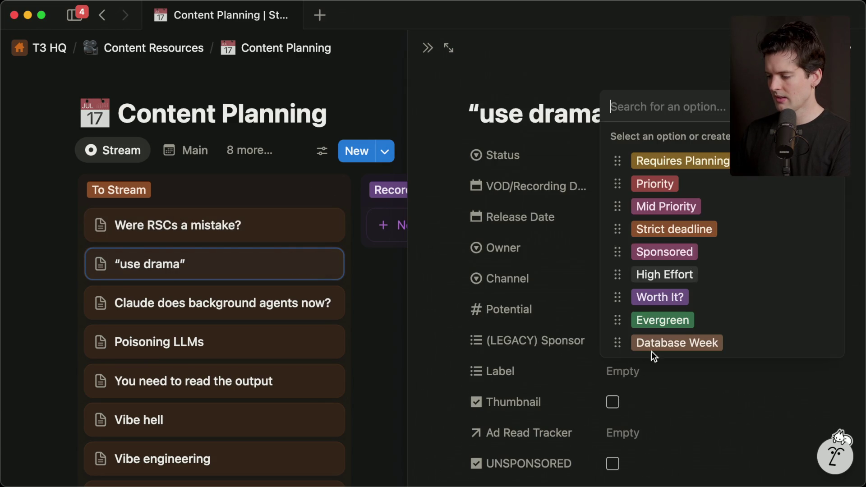
{"action": "left_click", "coordinate": [677, 202]}
{"action": "key", "text": "Escape"}
{"action": "key", "text": "Escape"}
{"action": "mouse_move", "coordinate": [212, 290]}
{"action": "left_mouse_down"}
{"action": "mouse_move", "coordinate": [213, 199]}
{"action": "mouse_move", "coordinate": [215, 216]}
{"action": "left_mouse_up"}
{"action": "key", "text": "super+Tab"}
{"action": "mouse_move", "coordinate": [862, 315]}
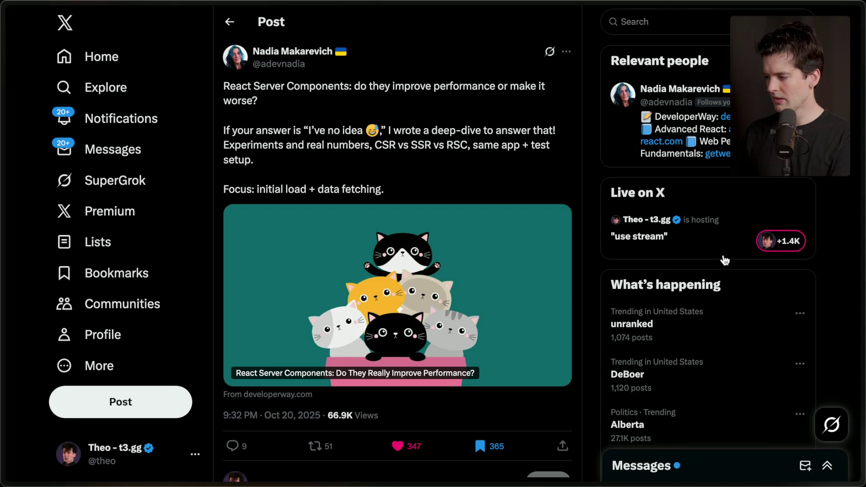
Close the X post and read through the Stream Manager chat, including the red language question.
{"action": "key", "text": "ctrl+w"}
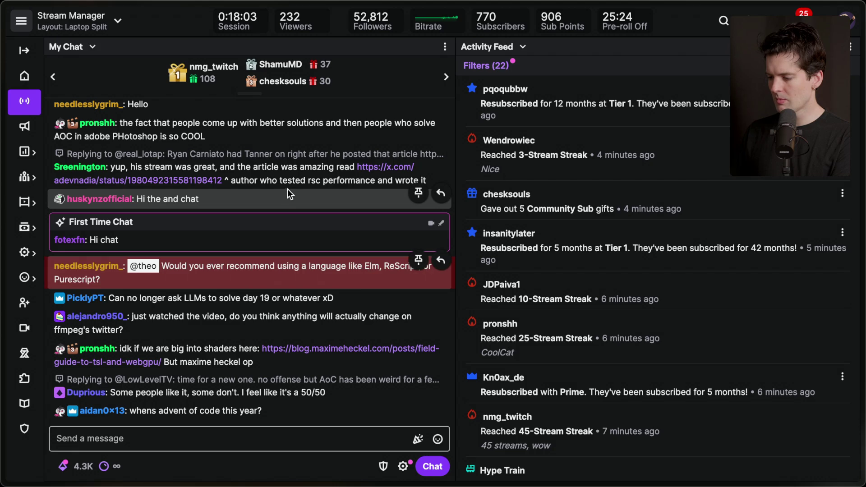
{"action": "triple_click", "coordinate": [264, 263]}
{"action": "left_click", "coordinate": [281, 263]}
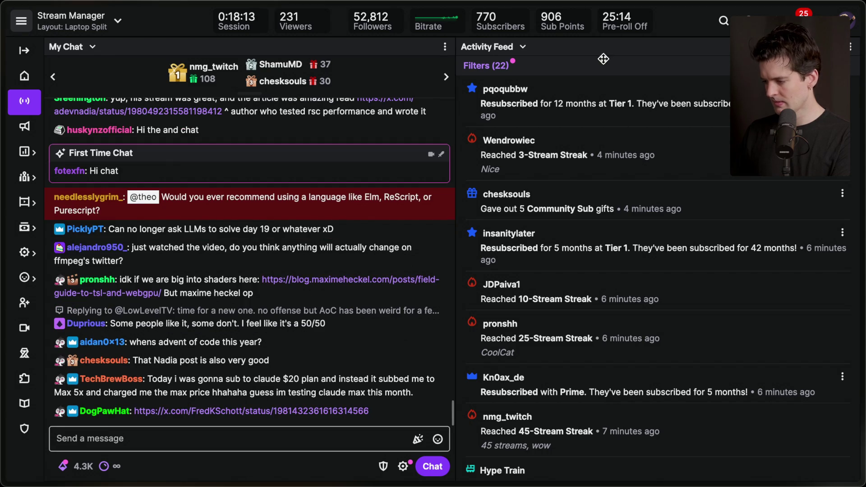
{"action": "scroll", "coordinate": [579, 318], "scroll_direction": "down", "scroll_amount": 1}
{"action": "scroll", "coordinate": [580, 318], "scroll_direction": "down", "scroll_amount": 5}
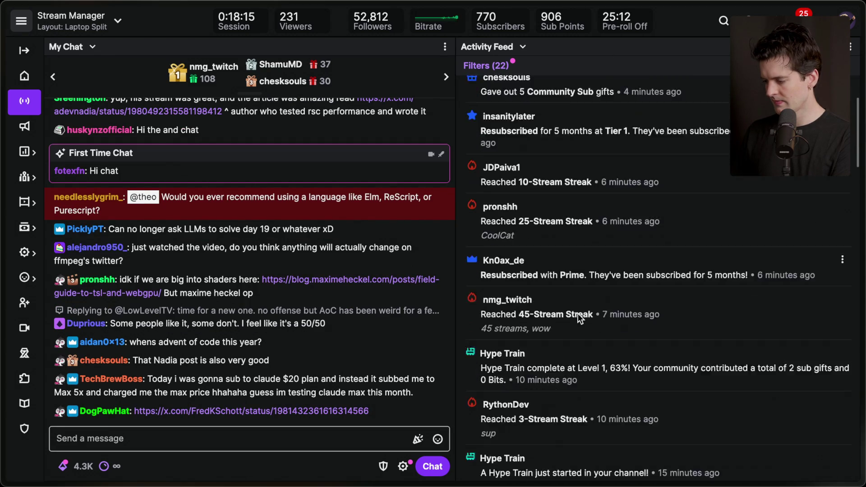
{"action": "scroll", "coordinate": [578, 313], "scroll_direction": "up", "scroll_amount": 4}
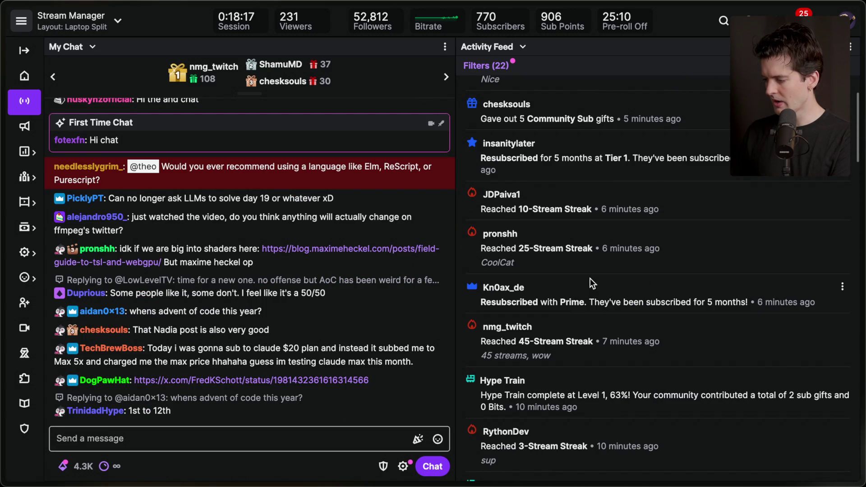
{"action": "scroll", "coordinate": [586, 275], "scroll_direction": "up", "scroll_amount": 2}
Review the 42-month resub, gift-sub and 12-month resub activity entries, then open the metaframeworks post.
{"action": "double_click", "coordinate": [556, 257]}
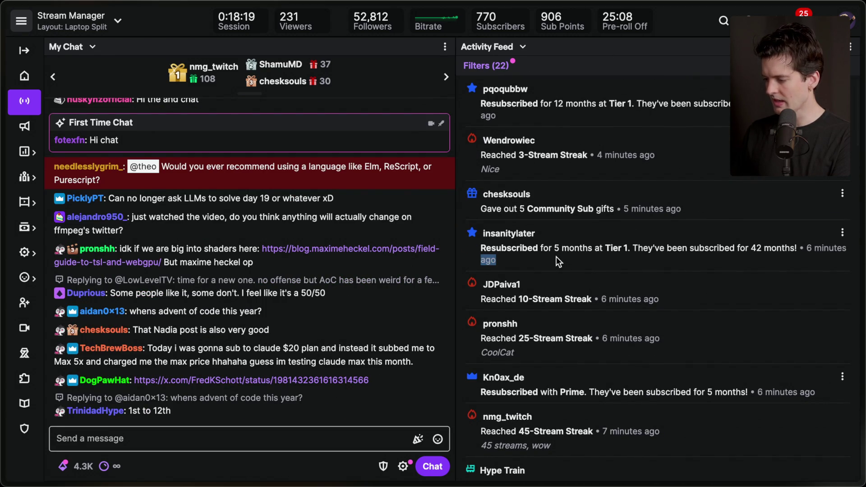
{"action": "left_click", "coordinate": [556, 256]}
{"action": "left_click", "coordinate": [543, 195]}
{"action": "left_click_drag", "start_coordinate": [473, 208], "coordinate": [705, 207]}
{"action": "left_click", "coordinate": [644, 210]}
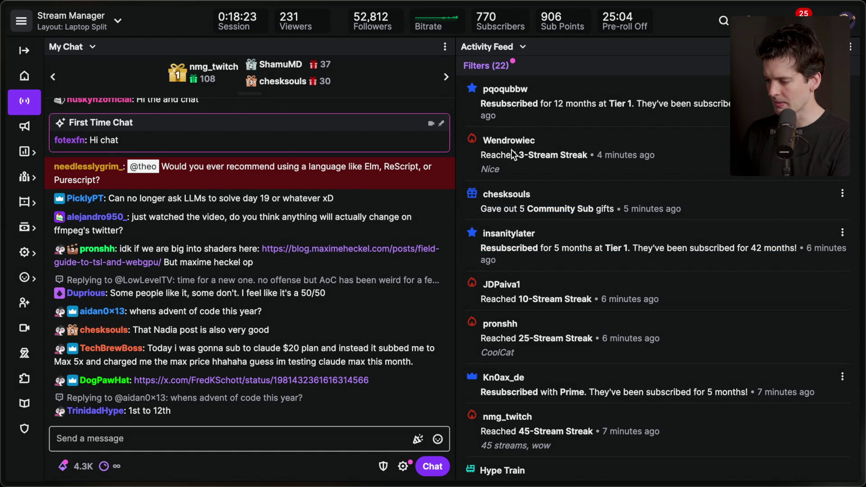
{"action": "left_click_drag", "start_coordinate": [506, 118], "coordinate": [473, 80]}
{"action": "left_click", "coordinate": [671, 118]}
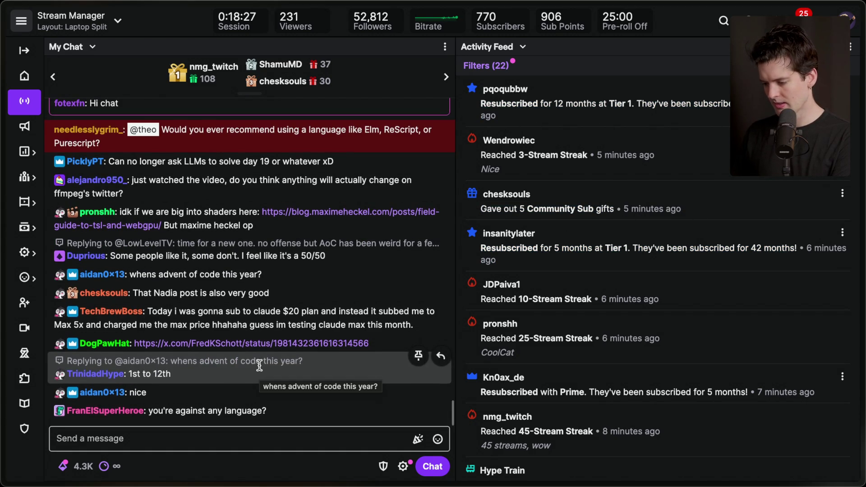
{"action": "left_click", "coordinate": [250, 344]}
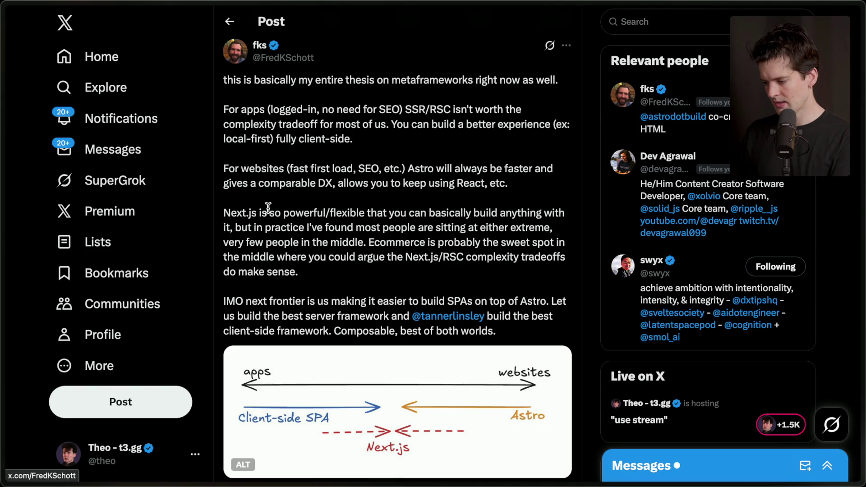
Copy the metaframeworks post URL and paste it as a plain link in 'Were RSCs a mistake?'.
{"action": "scroll", "coordinate": [268, 208], "scroll_direction": "down", "scroll_amount": 8}
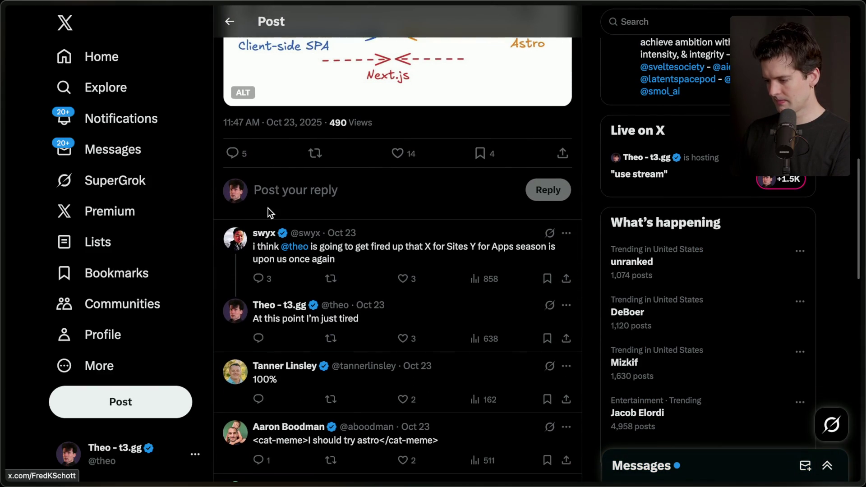
{"action": "scroll", "coordinate": [268, 207], "scroll_direction": "up", "scroll_amount": 10}
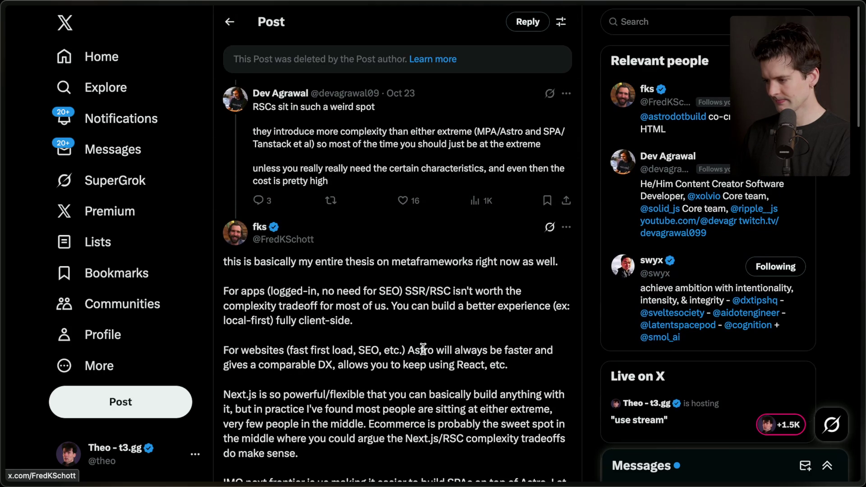
{"action": "scroll", "coordinate": [374, 334], "scroll_direction": "down", "scroll_amount": 6}
{"action": "scroll", "coordinate": [372, 333], "scroll_direction": "up", "scroll_amount": 3}
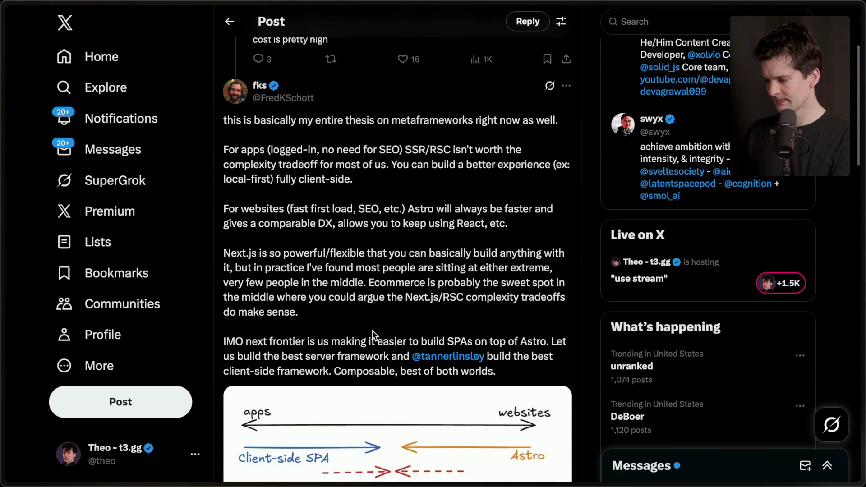
{"action": "key", "text": "super+shift+c"}
{"action": "scroll", "coordinate": [372, 331], "scroll_direction": "down", "scroll_amount": 2}
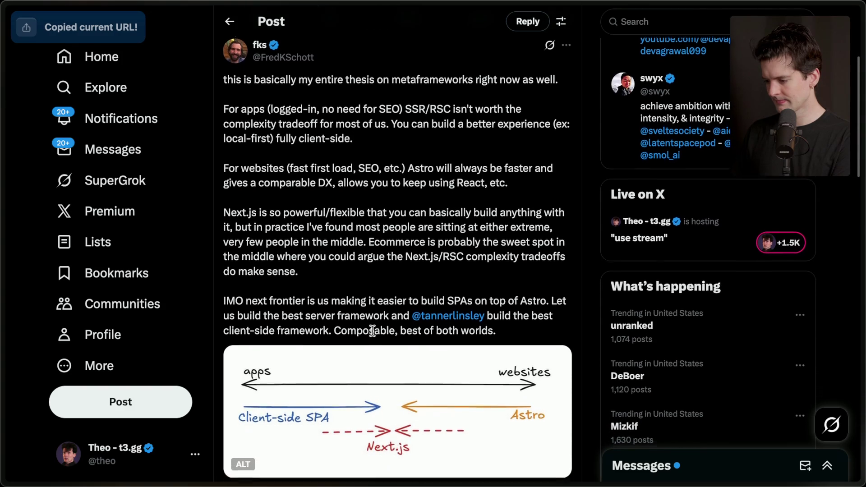
{"action": "key", "text": "super+Tab"}
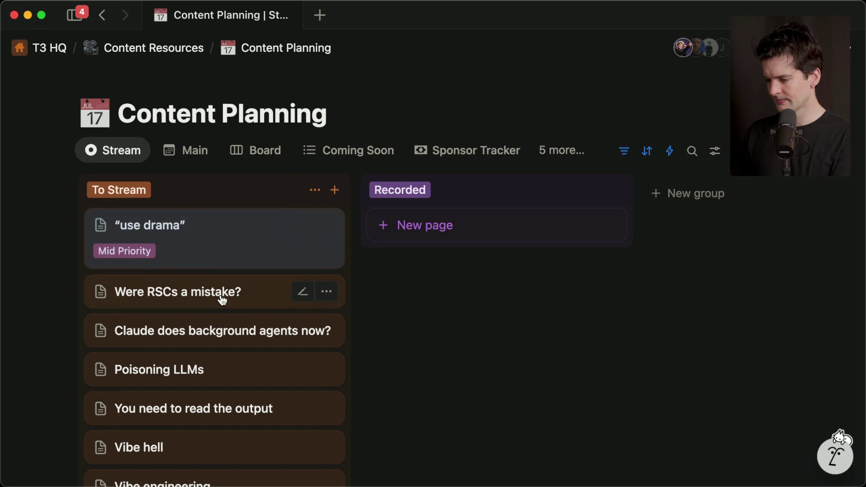
{"action": "left_click", "coordinate": [223, 300]}
{"action": "scroll", "coordinate": [499, 350], "scroll_direction": "down", "scroll_amount": 5}
{"action": "left_click", "coordinate": [569, 422]}
{"action": "key", "text": "super+v"}
{"action": "key", "text": "Escape"}
Open the chat's Next.js paradox post and add its URL on a new line in the page.
{"action": "key", "text": "super+Tab"}
{"action": "mouse_move", "coordinate": [859, 243]}
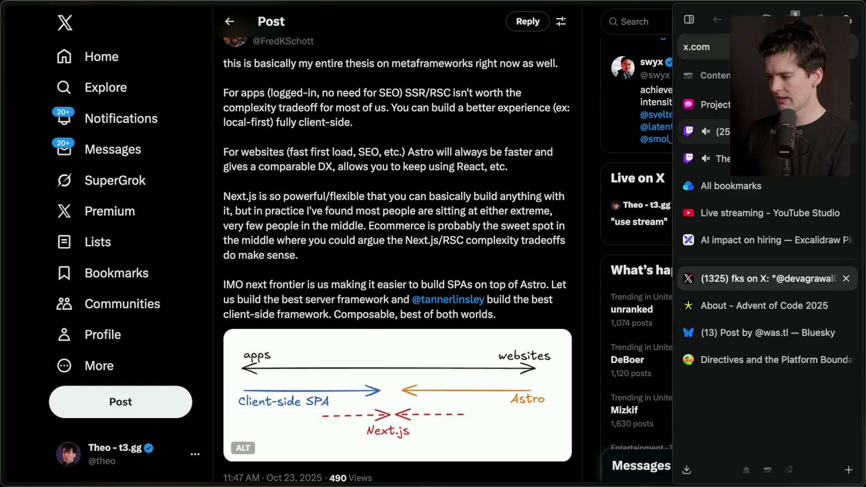
{"action": "key", "text": "super+Tab"}
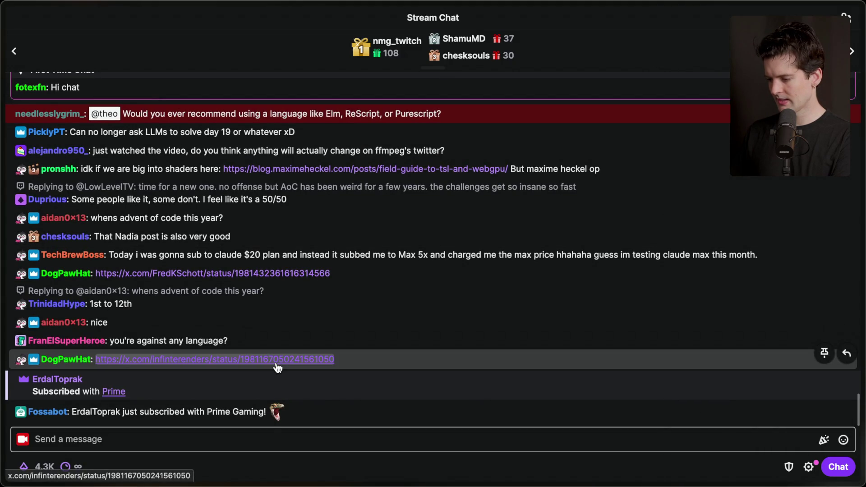
{"action": "left_click", "coordinate": [276, 362]}
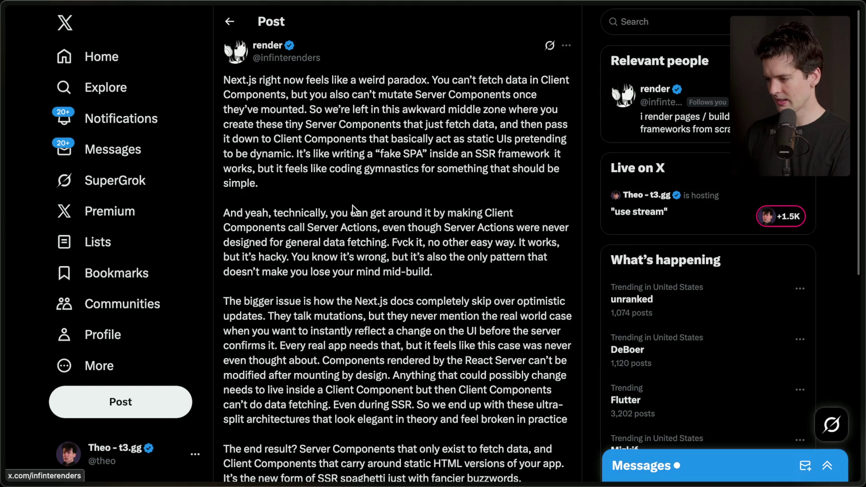
{"action": "key", "text": "super+shift+c"}
{"action": "scroll", "coordinate": [367, 226], "scroll_direction": "down", "scroll_amount": 6}
{"action": "scroll", "coordinate": [367, 227], "scroll_direction": "down", "scroll_amount": 5}
{"action": "key", "text": "super+Tab"}
{"action": "key", "text": "Return"}
{"action": "key", "text": "super+v"}
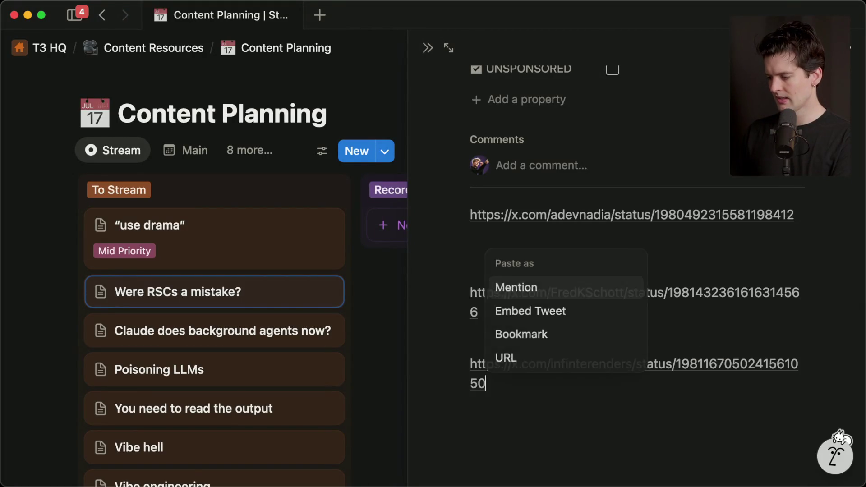
{"action": "left_click", "coordinate": [472, 339]}
Open the chat's App Router article and add its URL below the other links in the page.
{"action": "key", "text": "super+Tab"}
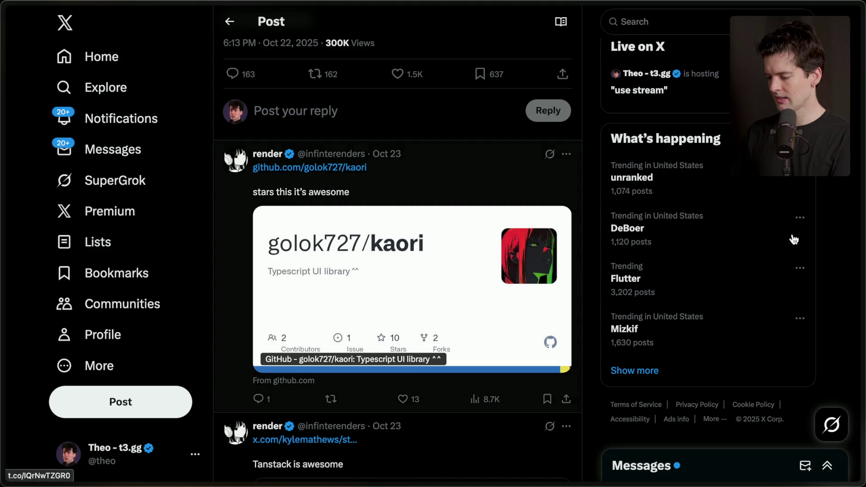
{"action": "left_click", "coordinate": [828, 280]}
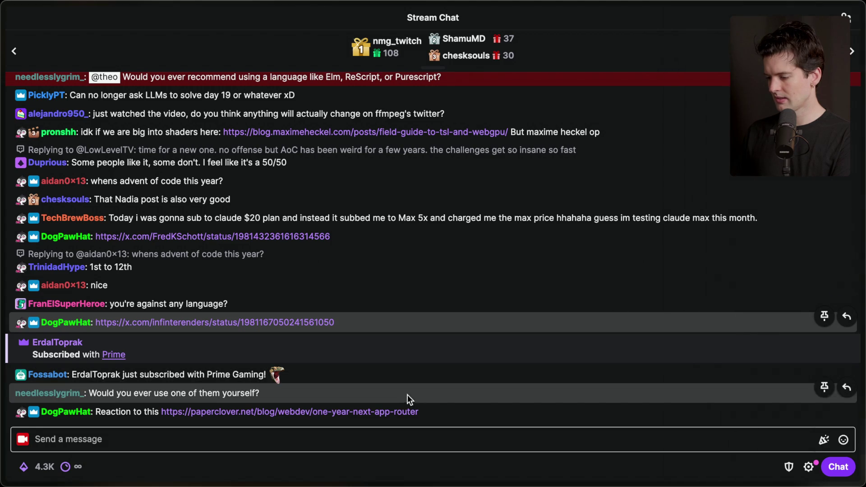
{"action": "left_click", "coordinate": [400, 412]}
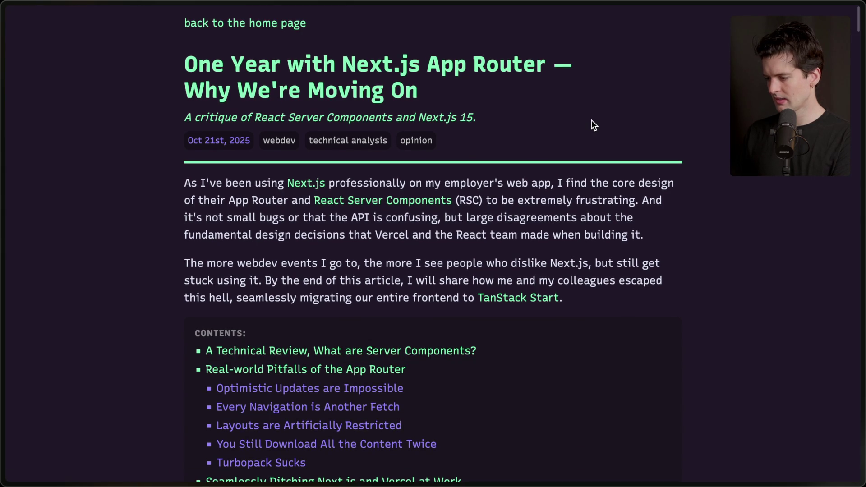
{"action": "key", "text": "super+shift+c"}
{"action": "scroll", "coordinate": [591, 120], "scroll_direction": "down", "scroll_amount": 15}
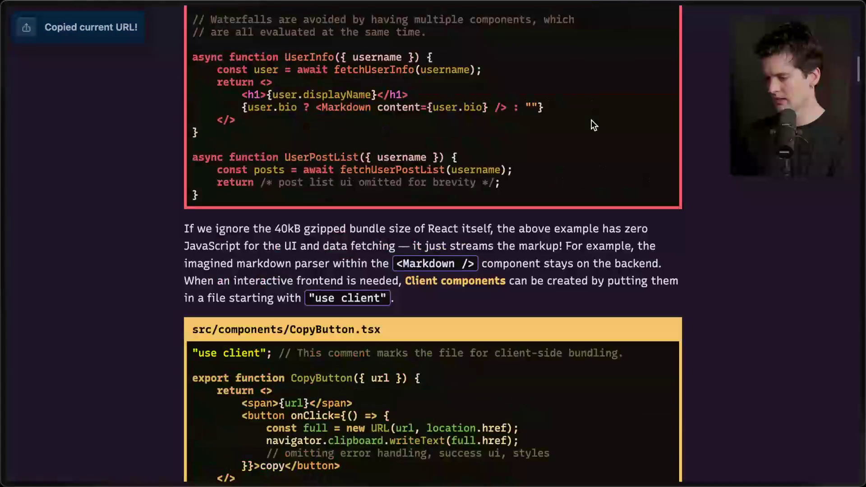
{"action": "scroll", "coordinate": [591, 120], "scroll_direction": "up", "scroll_amount": 15}
{"action": "key", "text": "super+Tab"}
{"action": "key", "text": "super+Tab"}
{"action": "left_click", "coordinate": [513, 397]}
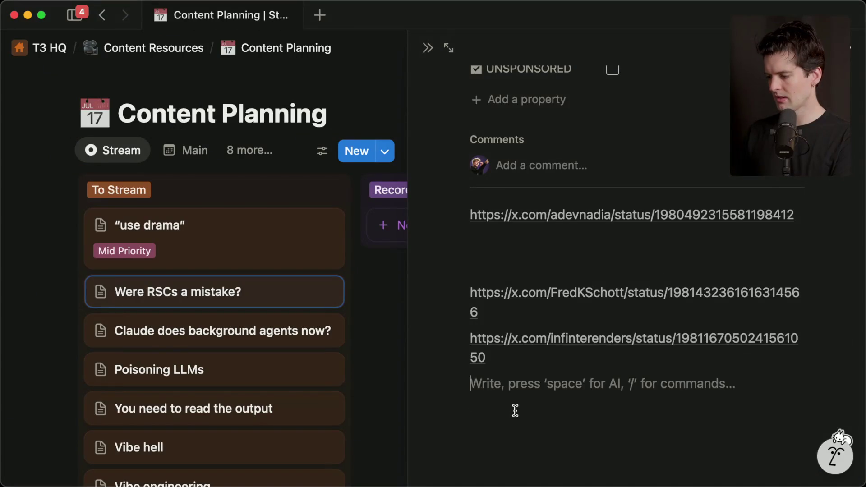
{"action": "key", "text": "super+v"}
{"action": "key", "text": "Escape"}
{"action": "key", "text": "Return"}
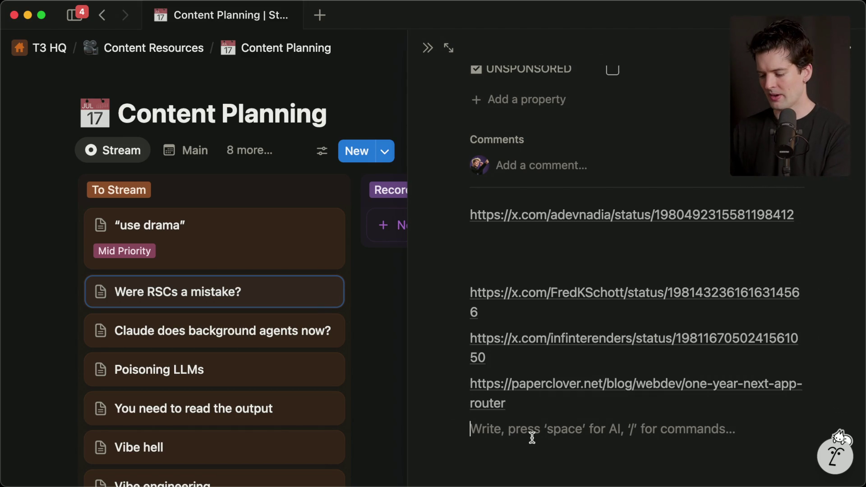
Bookmark the OpenRouter Exacto and TanStack Start posts linked in Stream Manager chat.
{"action": "key", "text": "super+Tab"}
{"action": "mouse_move", "coordinate": [861, 158]}
{"action": "left_click", "coordinate": [717, 132]}
{"action": "left_click", "coordinate": [302, 354]}
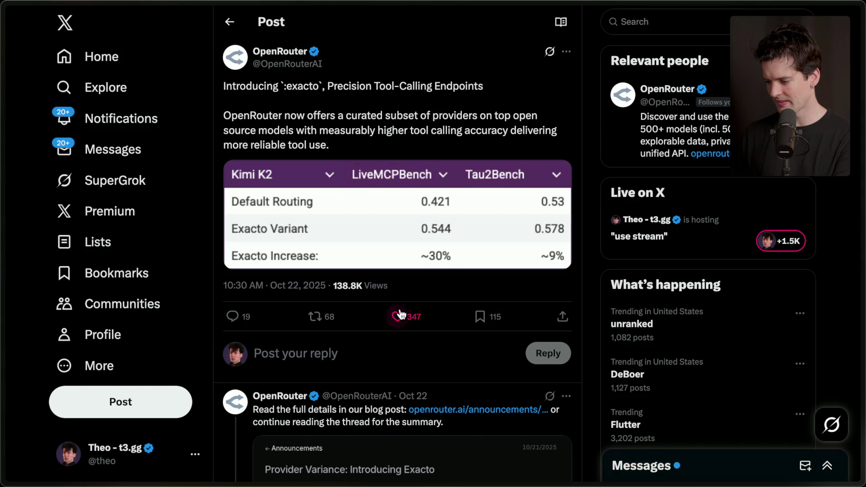
{"action": "left_click", "coordinate": [491, 320]}
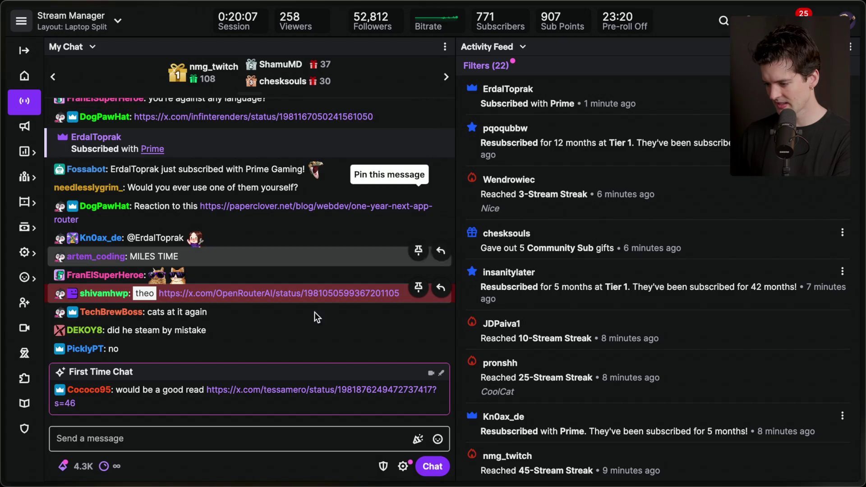
{"action": "left_click", "coordinate": [306, 389]}
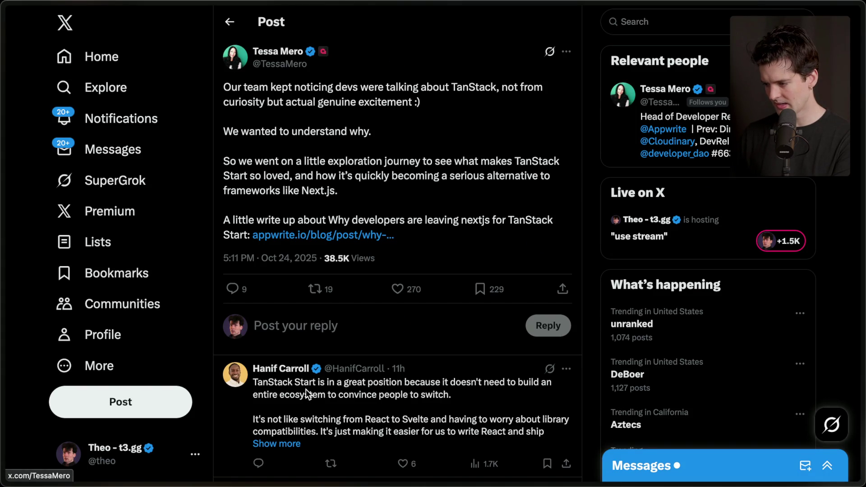
{"action": "left_click", "coordinate": [479, 289]}
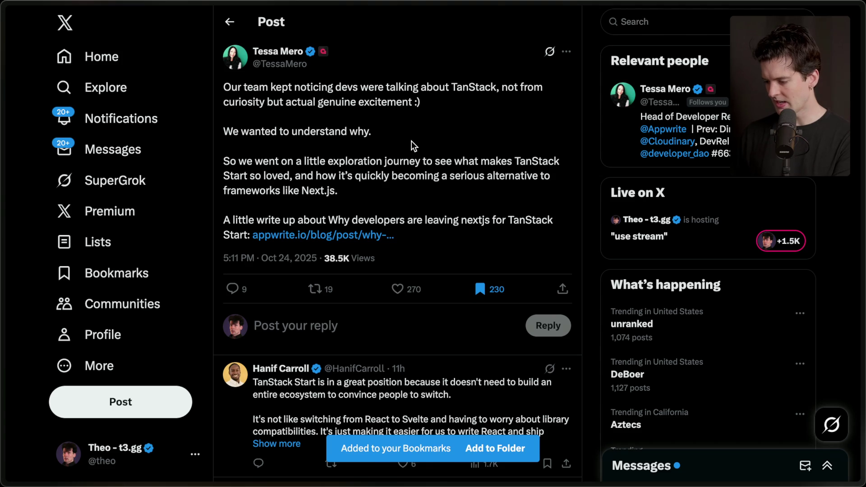
{"action": "key", "text": "ctrl+w"}
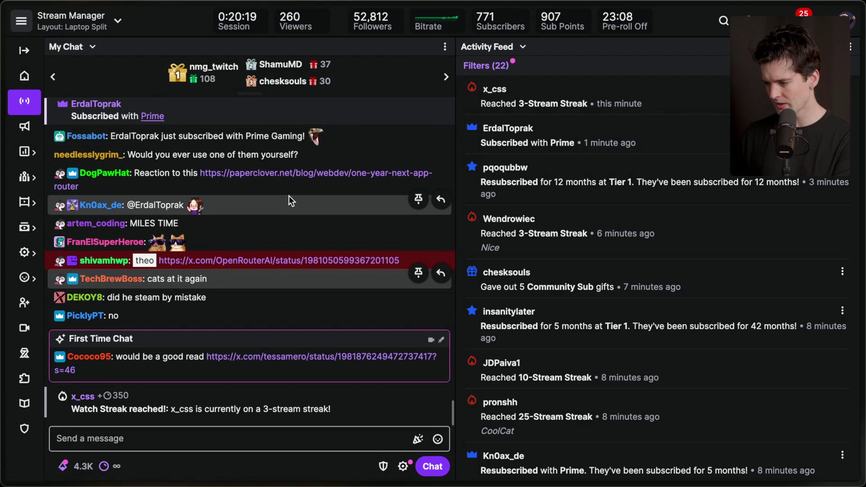
Scroll through the Twitch chat and put the cursor in the chat message box.
{"action": "scroll", "coordinate": [288, 196], "scroll_direction": "up", "scroll_amount": 3}
{"action": "scroll", "coordinate": [288, 196], "scroll_direction": "up", "scroll_amount": 1}
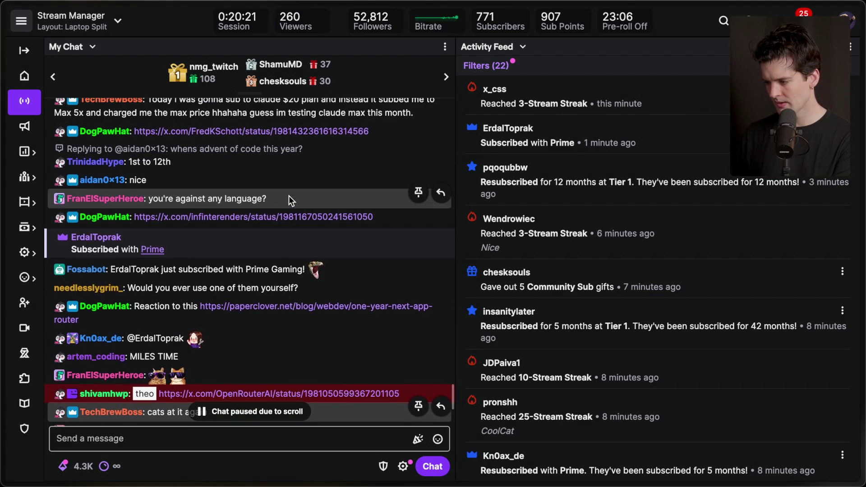
{"action": "scroll", "coordinate": [288, 196], "scroll_direction": "up", "scroll_amount": 4}
{"action": "scroll", "coordinate": [291, 185], "scroll_direction": "down", "scroll_amount": 4}
{"action": "scroll", "coordinate": [291, 185], "scroll_direction": "down", "scroll_amount": 5}
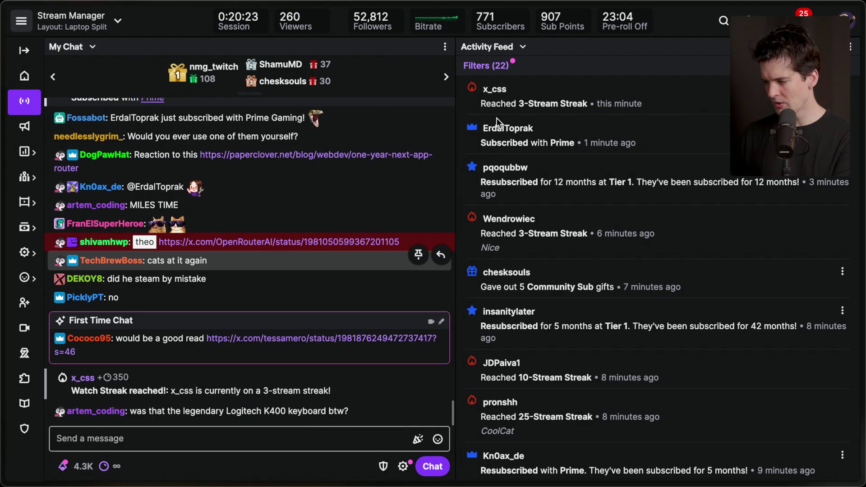
{"action": "scroll", "coordinate": [634, 148], "scroll_direction": "down", "scroll_amount": 10}
{"action": "scroll", "coordinate": [634, 148], "scroll_direction": "up", "scroll_amount": 10}
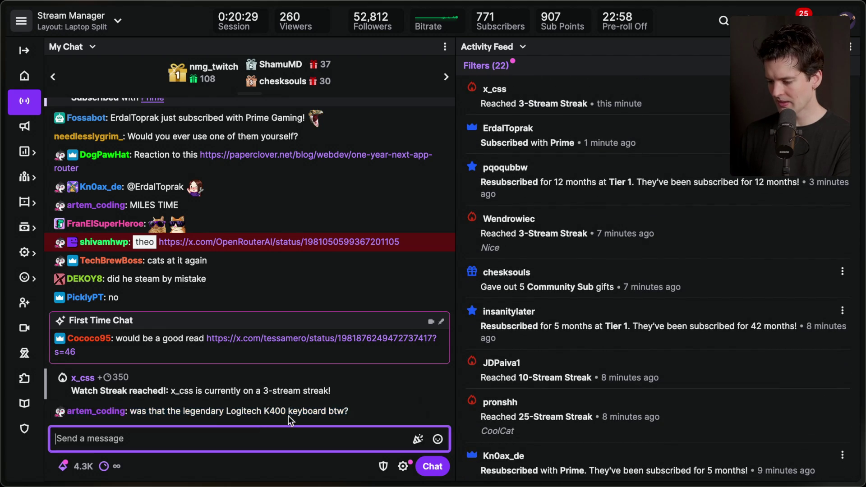
{"action": "left_click", "coordinate": [271, 443]}
Close the Bluesky post, Advent of Code and X post tabs, then bring up YouTube live chat.
{"action": "key", "text": "super+Tab"}
{"action": "key", "text": "super+Tab"}
{"action": "mouse_move", "coordinate": [859, 356]}
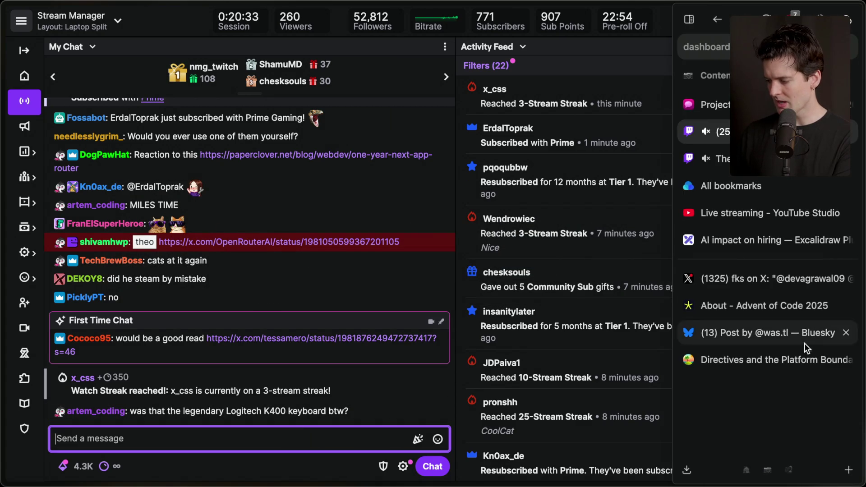
{"action": "left_click", "coordinate": [759, 337]}
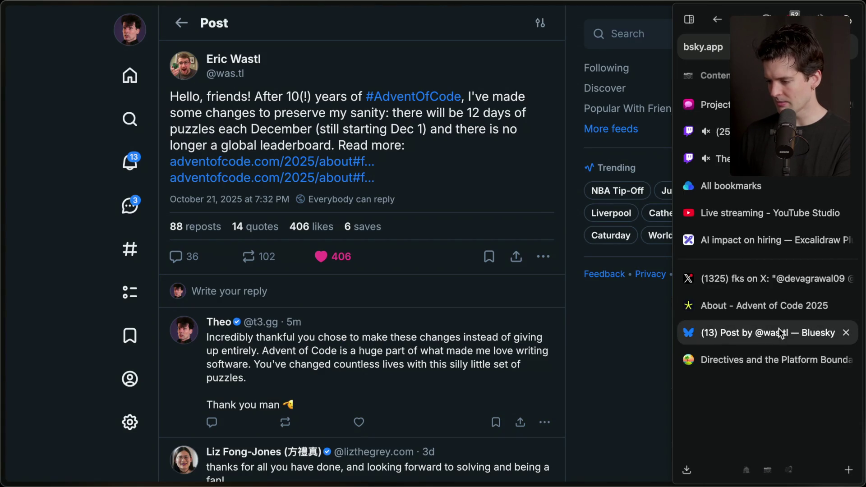
{"action": "key", "text": "super+w"}
{"action": "left_click", "coordinate": [777, 301]}
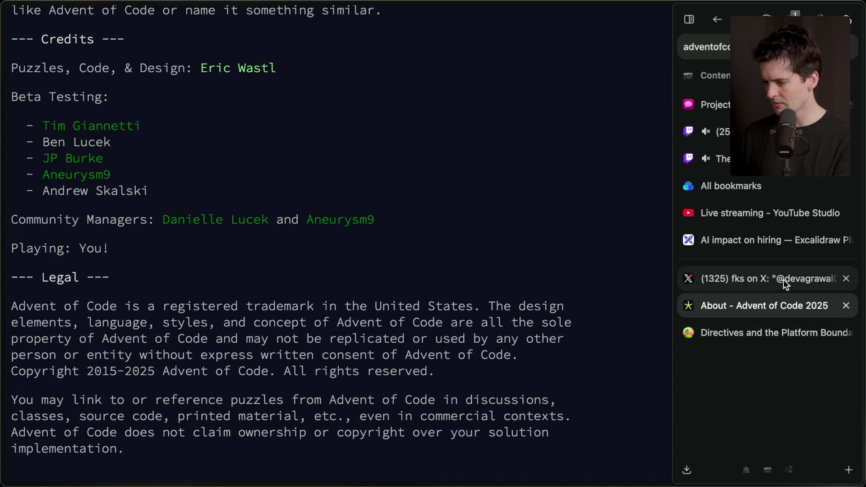
{"action": "key", "text": "super+w"}
{"action": "left_click", "coordinate": [778, 279]}
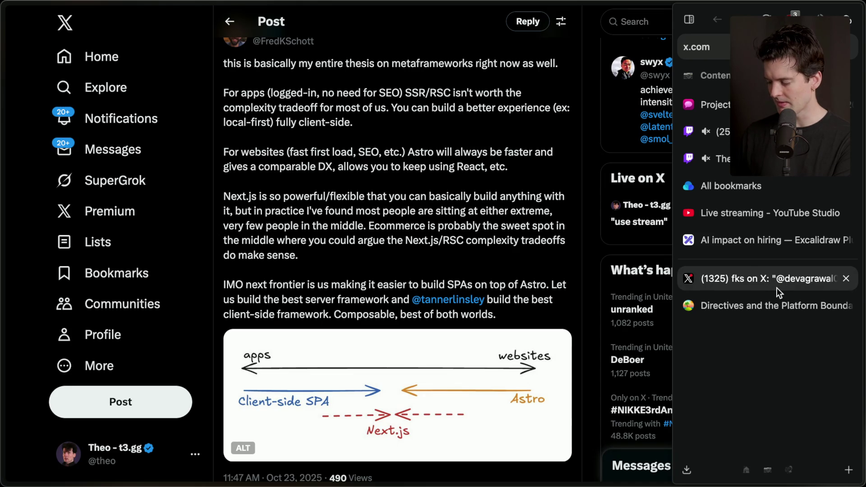
{"action": "key", "text": "super+w"}
{"action": "left_click", "coordinate": [717, 158]}
{"action": "left_click", "coordinate": [716, 132]}
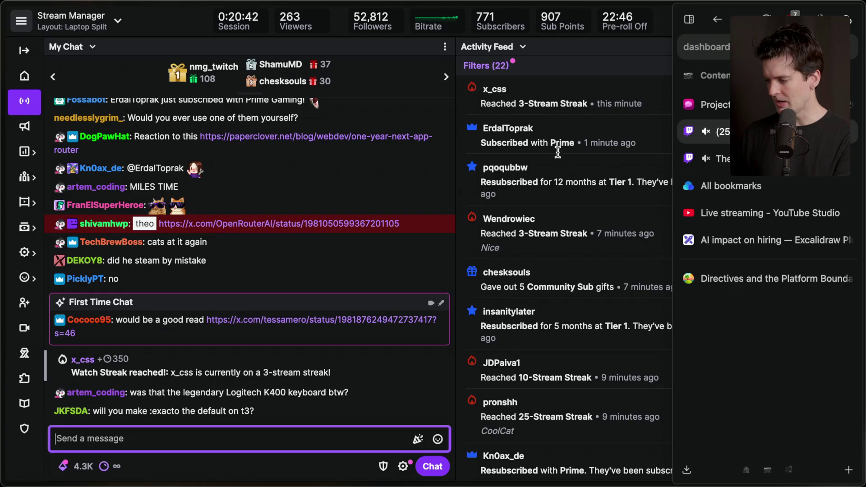
{"action": "key", "text": "super+Tab"}
{"action": "key", "text": "super+Tab"}
{"action": "key", "text": "super+Tab"}
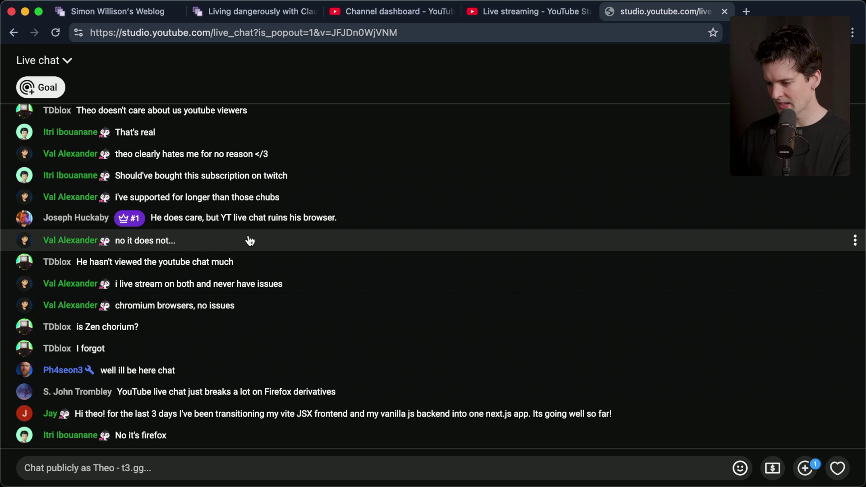
Scroll through the YouTube live chat popout to catch up on messages.
{"action": "scroll", "coordinate": [206, 260], "scroll_direction": "up", "scroll_amount": 5}
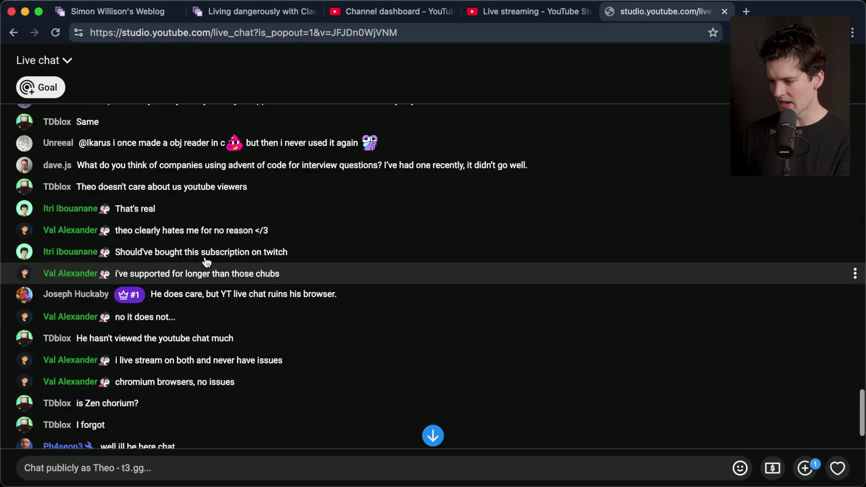
{"action": "scroll", "coordinate": [207, 262], "scroll_direction": "up", "scroll_amount": 2}
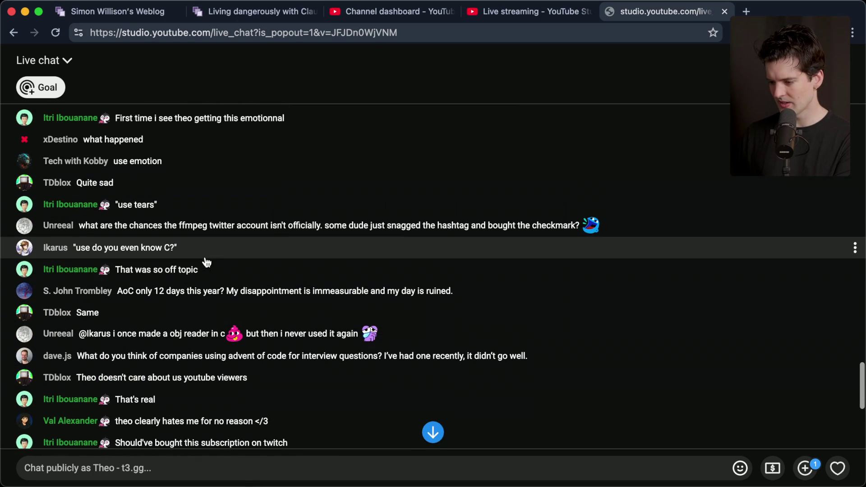
{"action": "scroll", "coordinate": [207, 261], "scroll_direction": "down", "scroll_amount": 10}
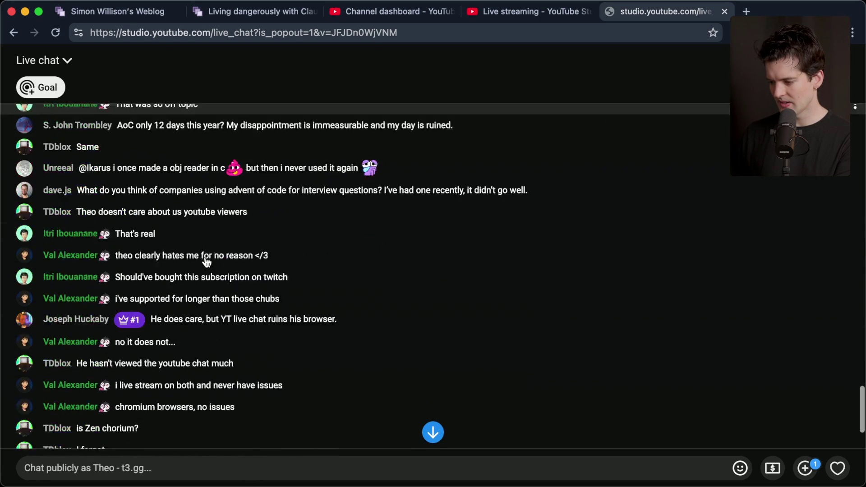
Back in Twitch Stream Manager, highlight the 'do you have a degree?' chat message.
{"action": "key", "text": "super+Tab"}
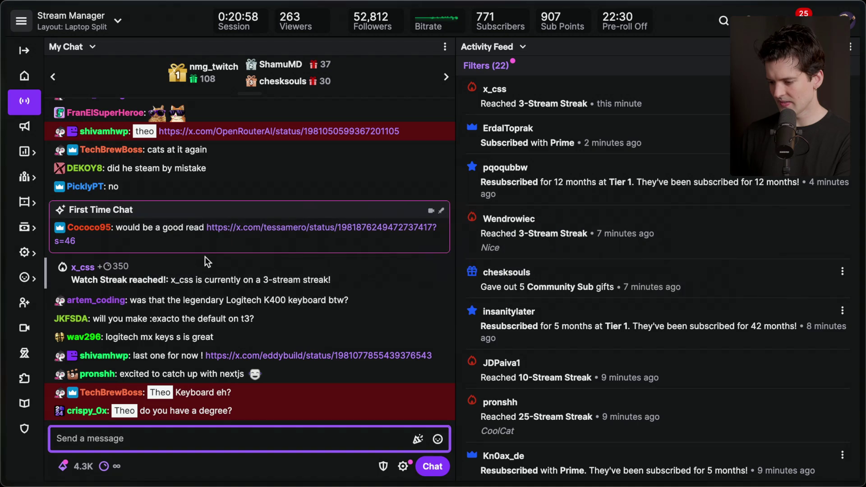
{"action": "triple_click", "coordinate": [202, 408]}
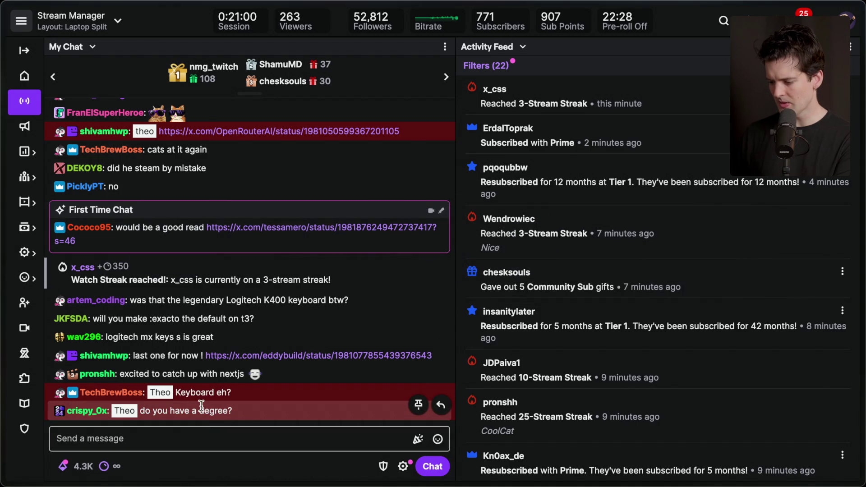
{"action": "left_click", "coordinate": [201, 406]}
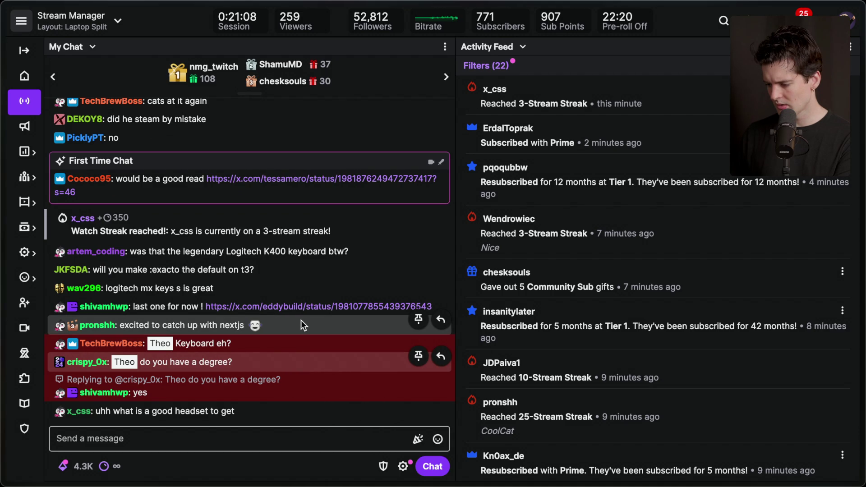
{"action": "key", "text": "super+Tab"}
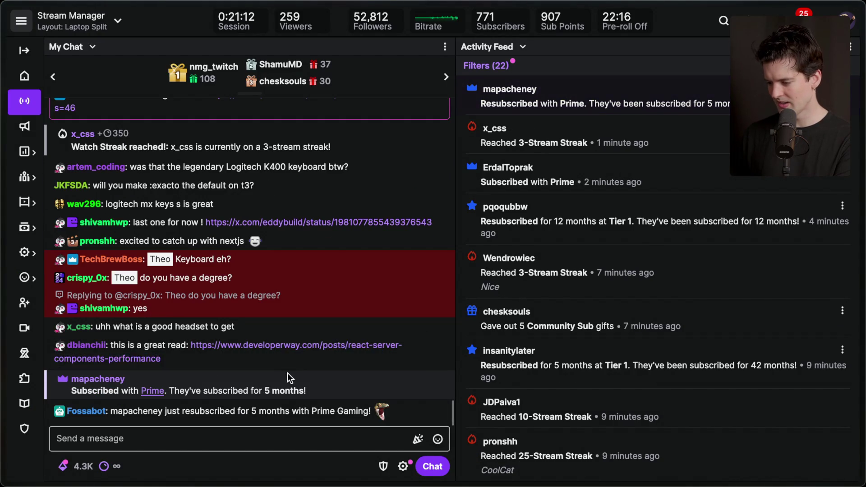
Open the chat's React Server Components article and Notion's first X link, then close those tabs.
{"action": "left_click", "coordinate": [313, 343]}
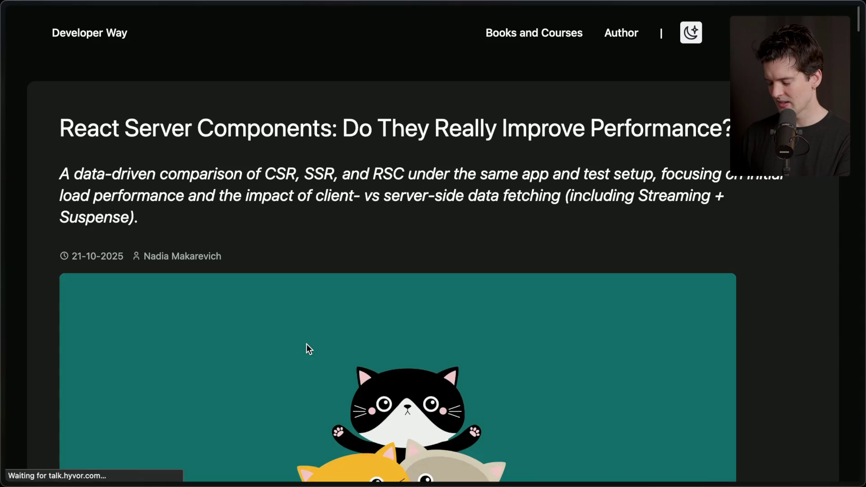
{"action": "scroll", "coordinate": [306, 345], "scroll_direction": "down", "scroll_amount": 3}
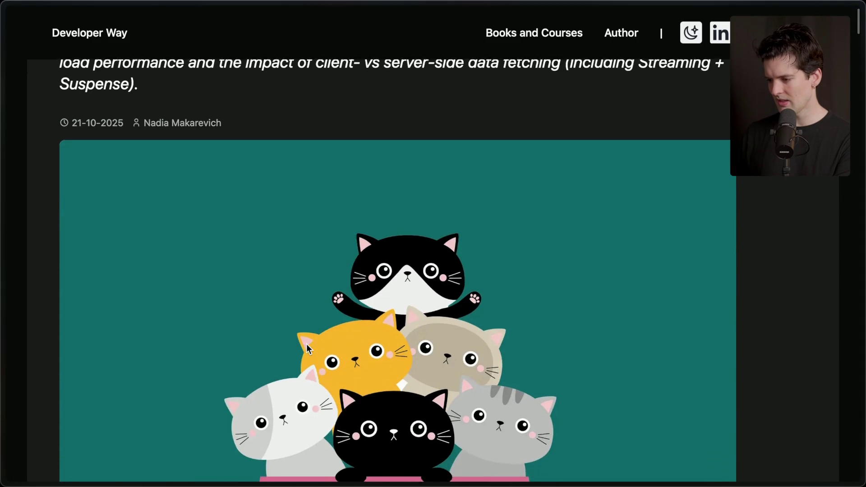
{"action": "key", "text": "super+Tab"}
{"action": "key", "text": "super+Tab"}
{"action": "key", "text": "super+Tab"}
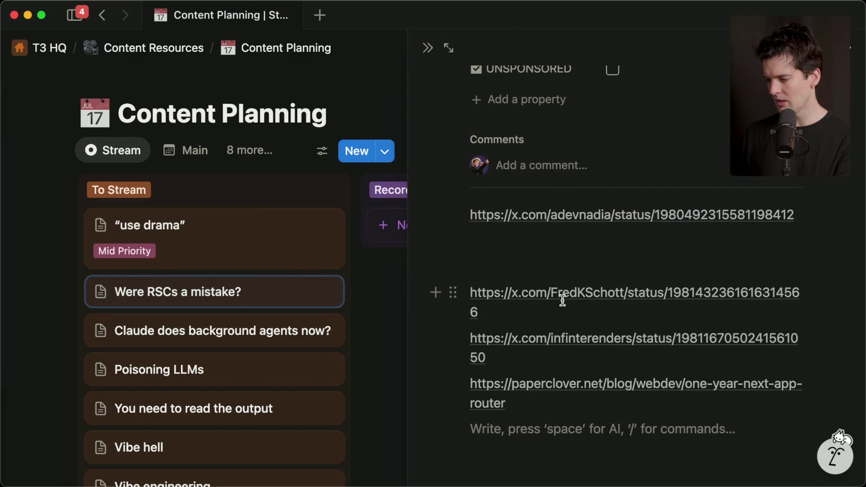
{"action": "left_click", "coordinate": [593, 215]}
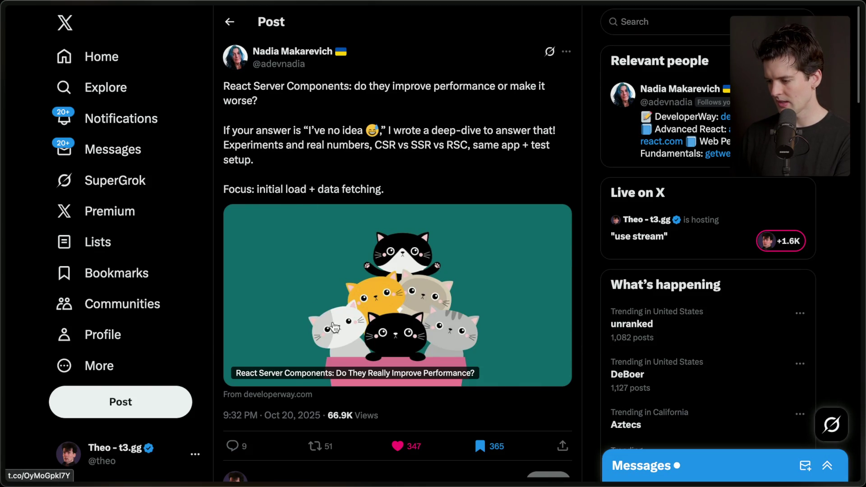
{"action": "left_click", "coordinate": [318, 319]}
{"action": "key", "text": "super+w"}
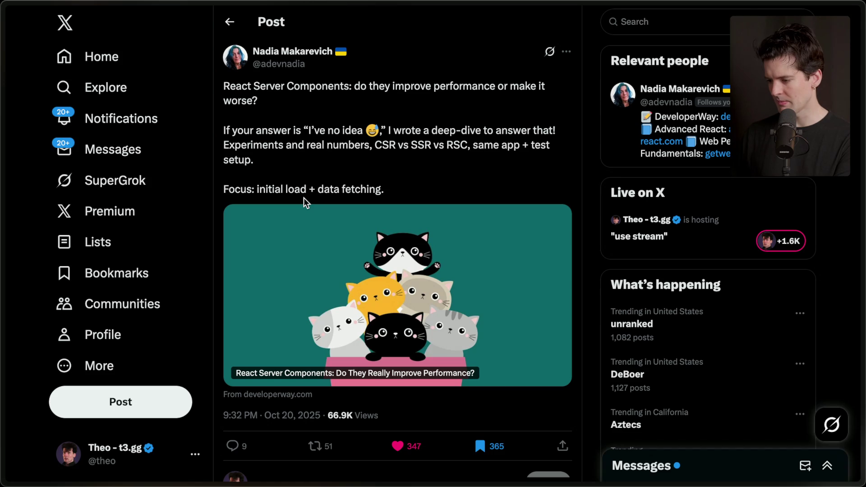
{"action": "mouse_move", "coordinate": [862, 186]}
{"action": "key", "text": "super+w"}
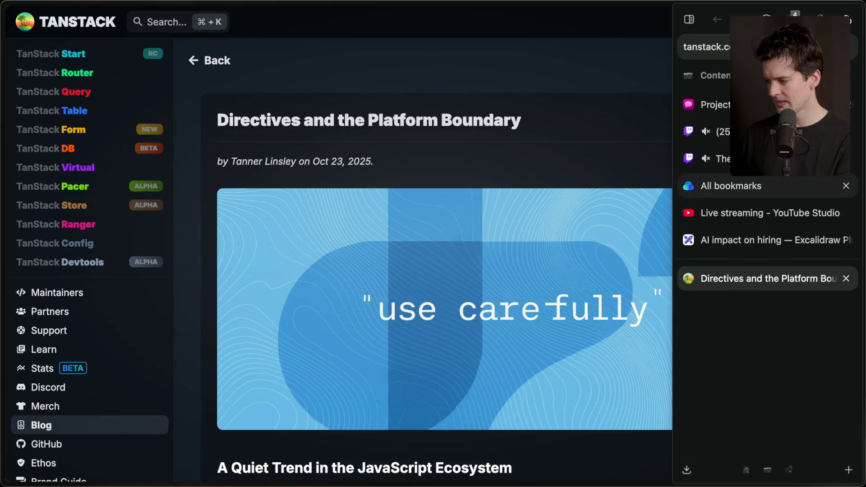
{"action": "key", "text": "super+w"}
{"action": "left_click", "coordinate": [717, 131]}
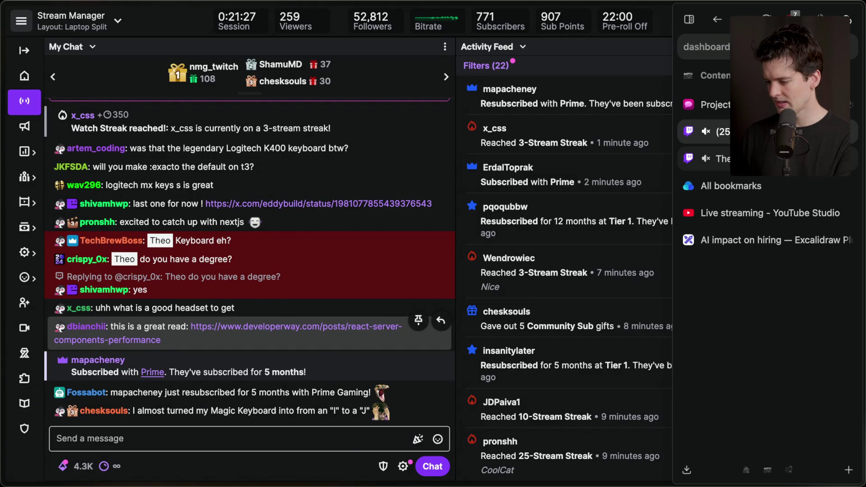
Open useworkflow.dev in a new tab to reach the Workflow DevKit site.
{"action": "key", "text": "super+t"}
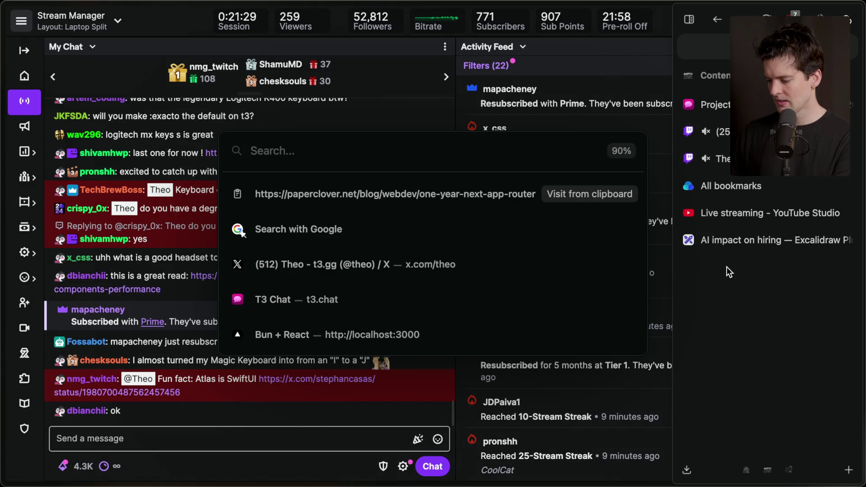
{"action": "type", "text": "useworkflow.dev"}
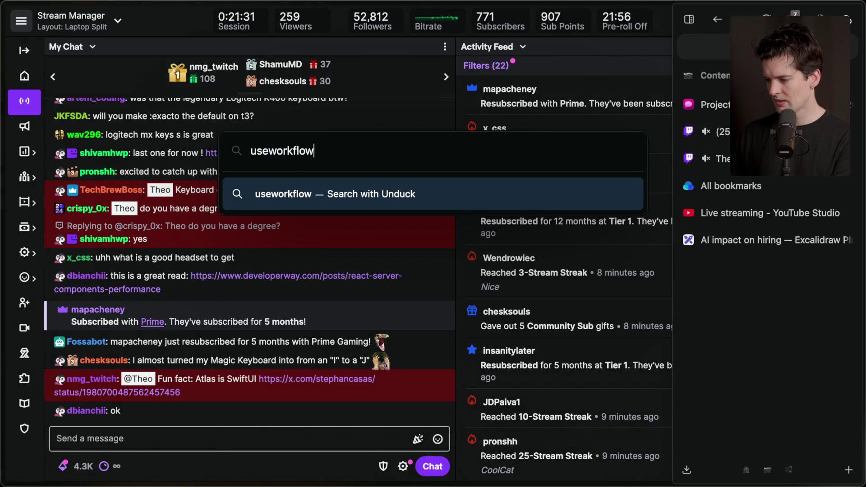
{"action": "key", "text": "Return"}
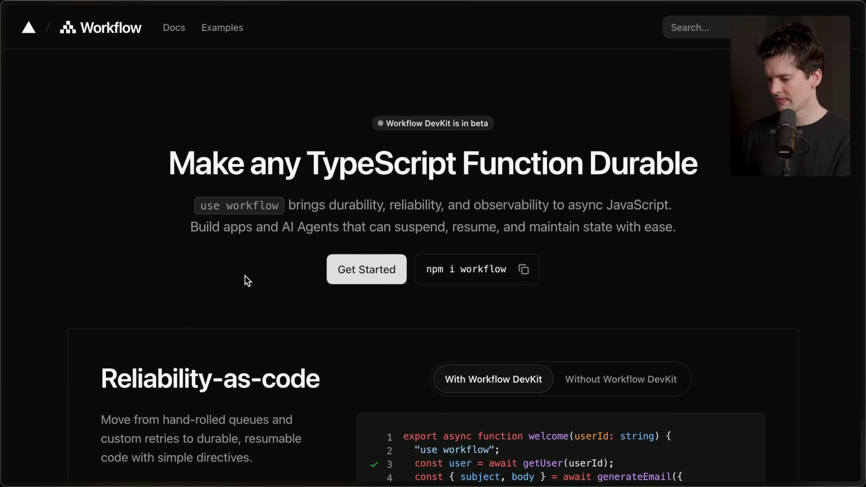
{"action": "mouse_move", "coordinate": [747, 307]}
{"action": "key", "text": "super+t"}
Open YouTube in the new tab and search for 'vercel'.
{"action": "type", "text": "youtube.com/"}
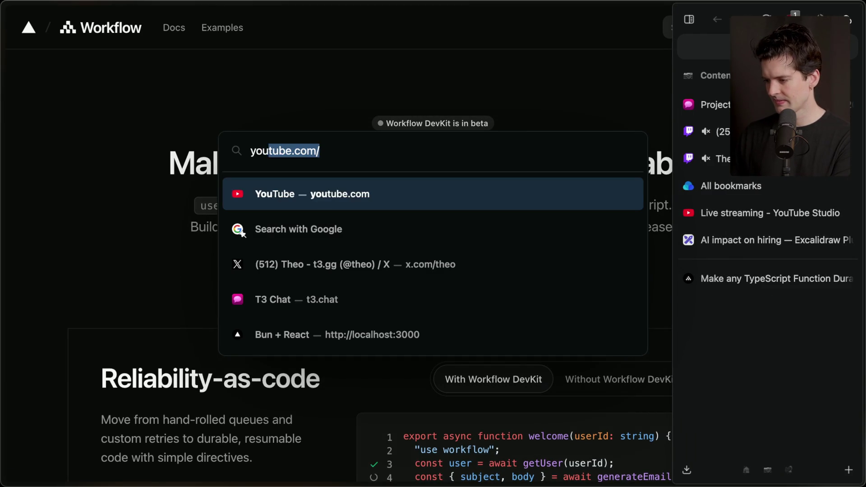
{"action": "key", "text": "Return"}
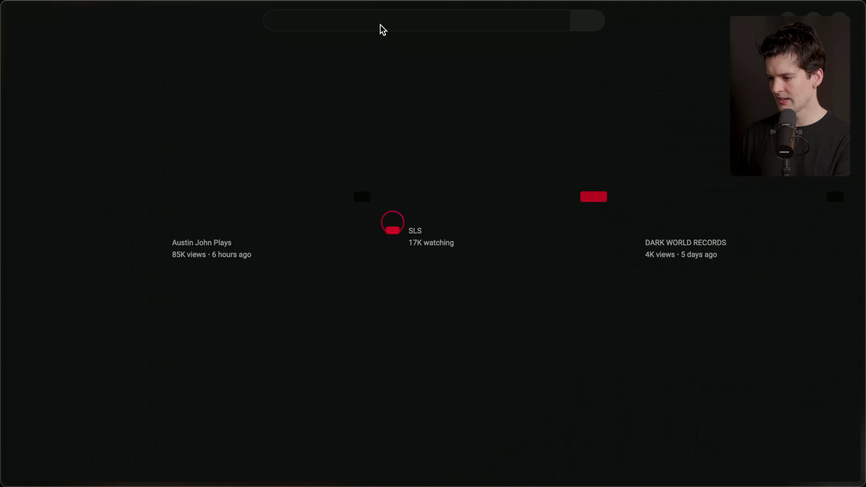
{"action": "left_click", "coordinate": [380, 25]}
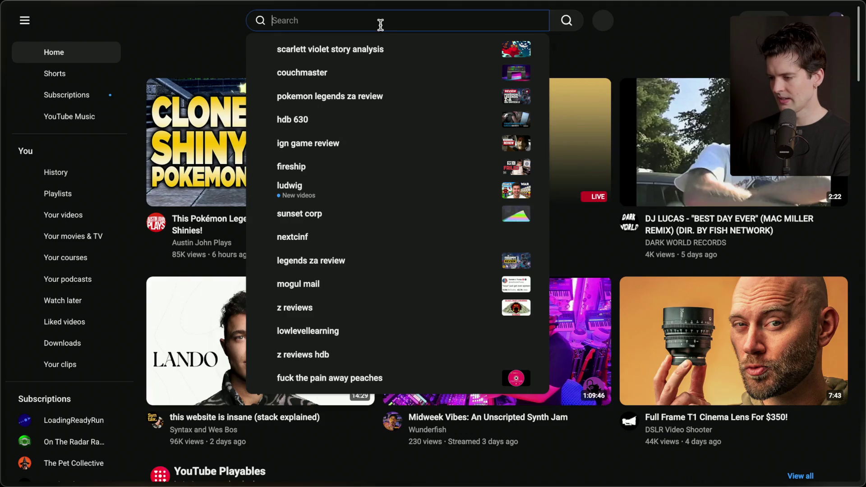
{"action": "type", "text": "vercel"}
{"action": "key", "text": "Return"}
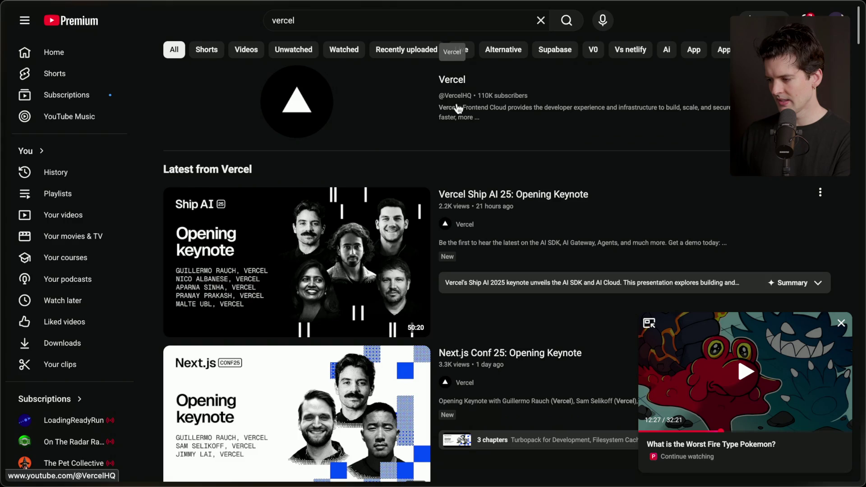
Save Vercel's 'Ship AI 25: Opening Keynote' to Watch later, then return to the Workflow DevKit tab.
{"action": "mouse_move", "coordinate": [487, 198]}
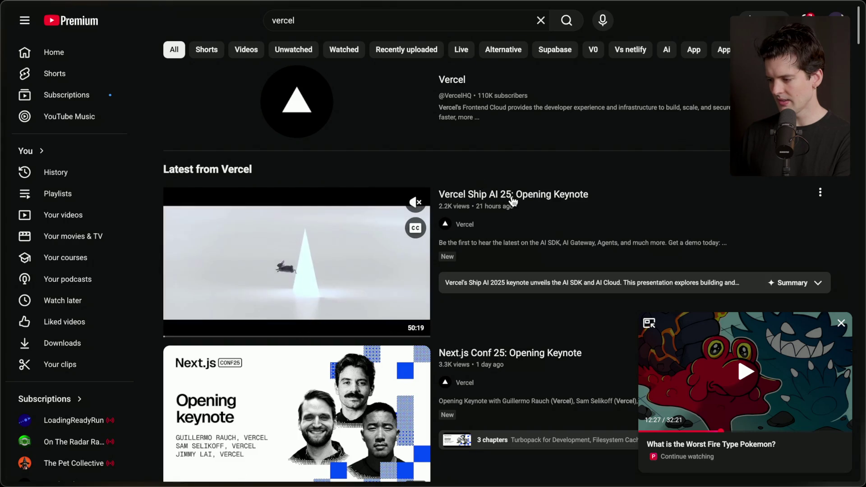
{"action": "left_click", "coordinate": [819, 192]}
{"action": "left_click", "coordinate": [763, 238]}
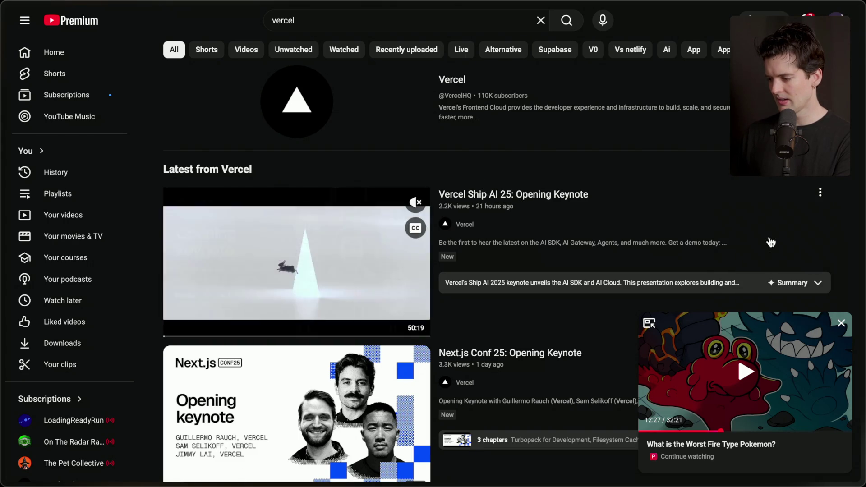
{"action": "scroll", "coordinate": [402, 137], "scroll_direction": "down", "scroll_amount": 5}
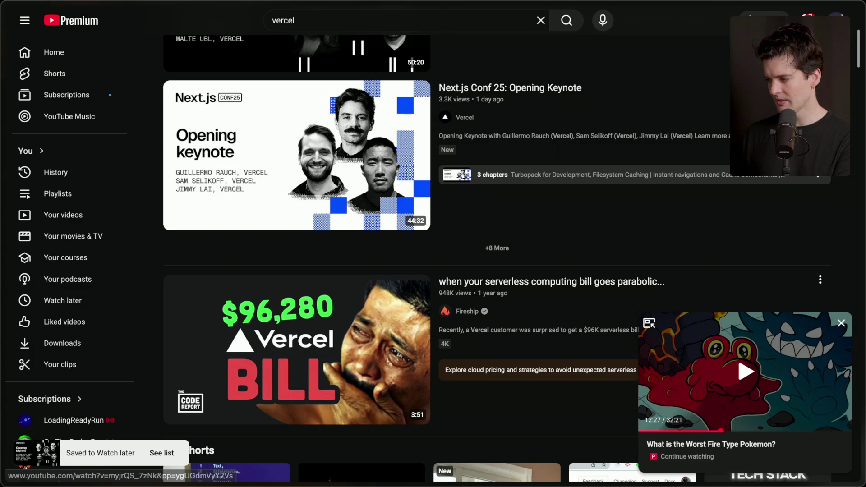
{"action": "left_click", "coordinate": [820, 88]}
{"action": "left_click", "coordinate": [595, 143]}
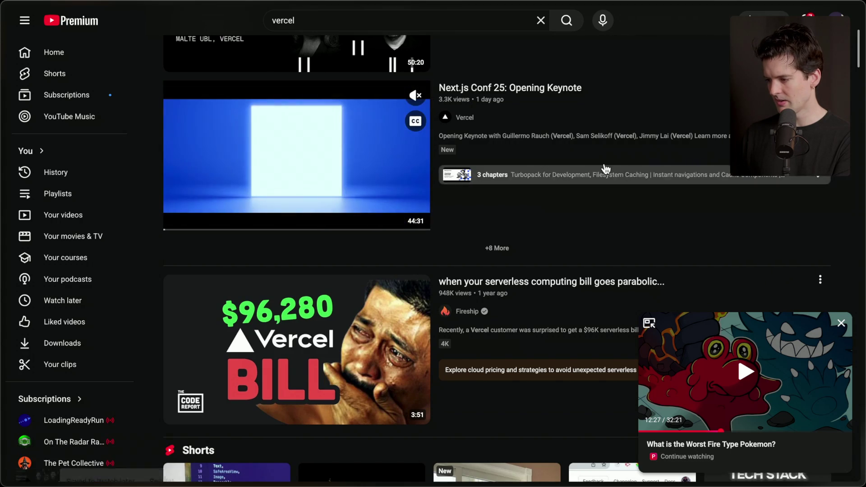
{"action": "scroll", "coordinate": [595, 126], "scroll_direction": "up", "scroll_amount": 6}
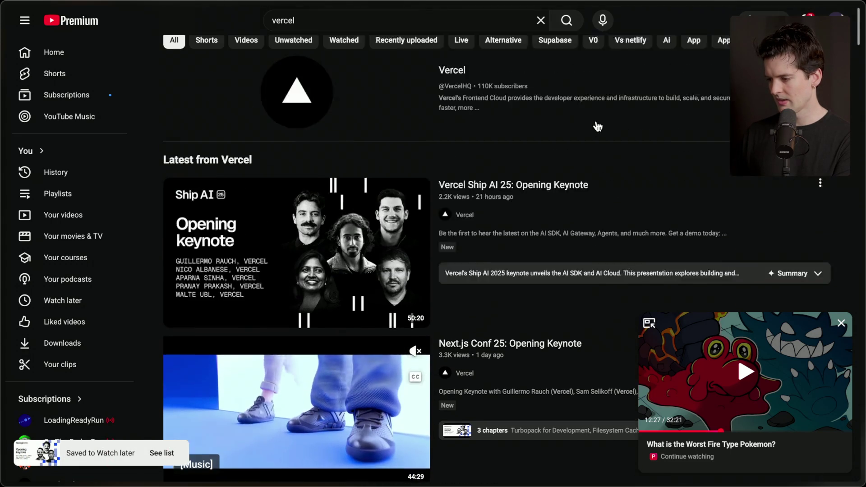
{"action": "mouse_move", "coordinate": [799, 212]}
{"action": "left_click", "coordinate": [755, 307]}
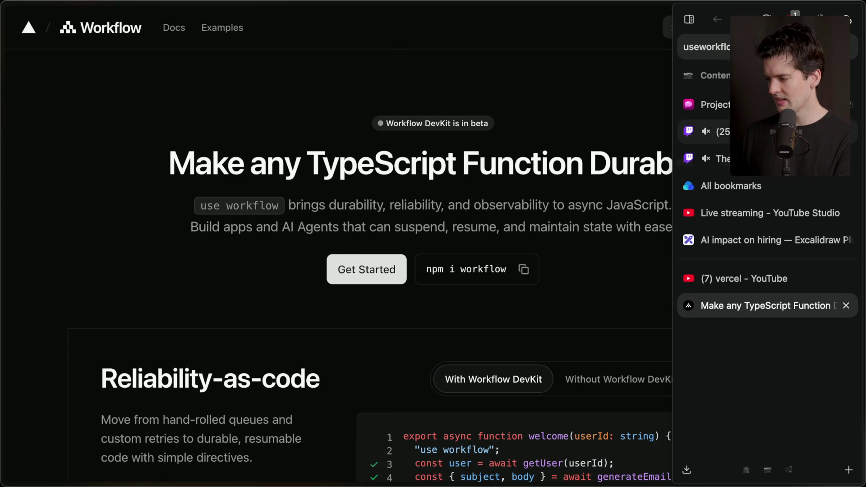
Open the X post about directives linked in Twitch chat and copy its URL.
{"action": "left_click", "coordinate": [719, 158]}
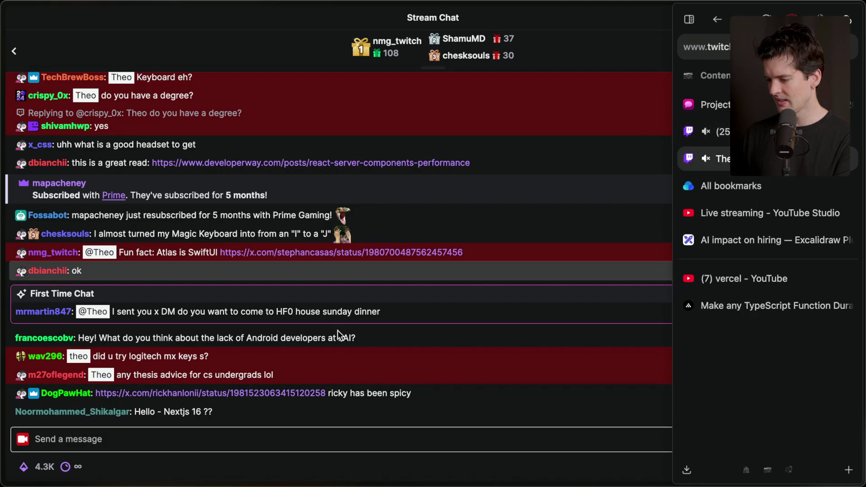
{"action": "left_click", "coordinate": [246, 393]}
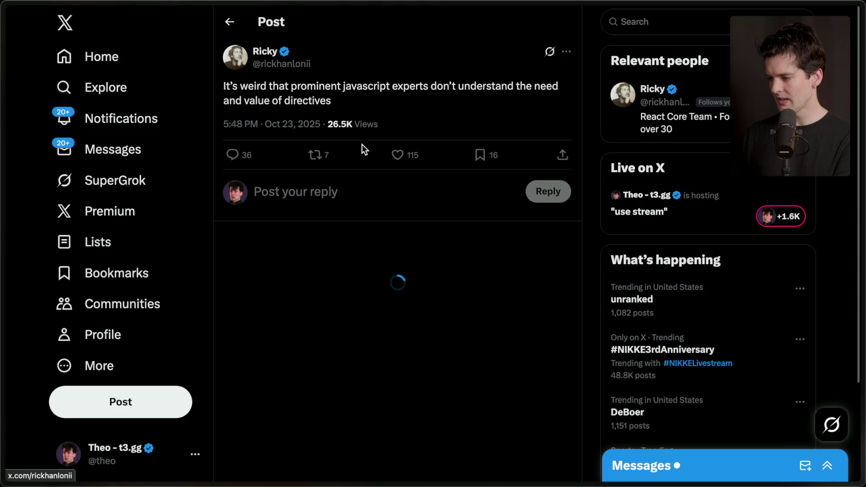
{"action": "key", "text": "super+shift+c"}
{"action": "key", "text": "super+Tab"}
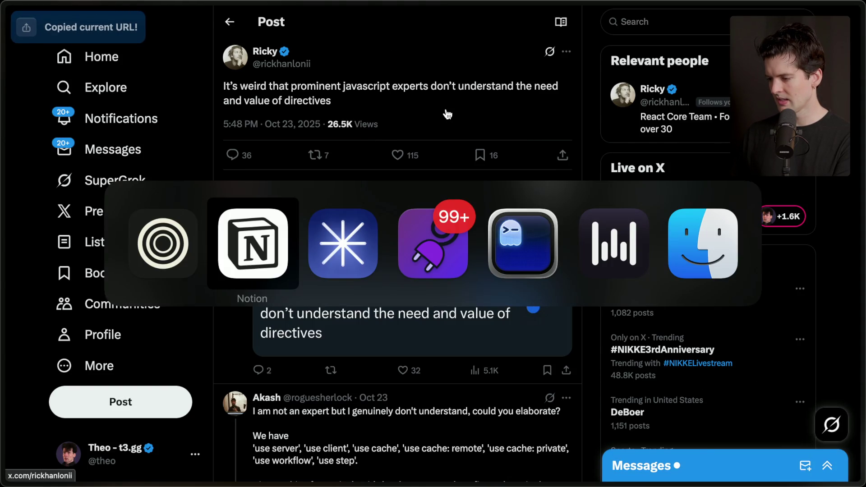
{"action": "key", "text": "super+v"}
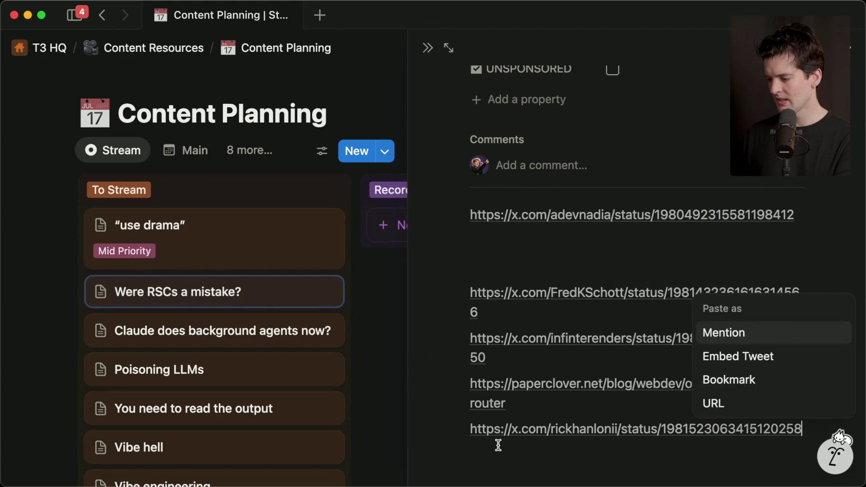
{"action": "key", "text": "super+z"}
Paste the X post as a plain URL under 'use workflow' defense in the 'use drama' card.
{"action": "left_click", "coordinate": [188, 245]}
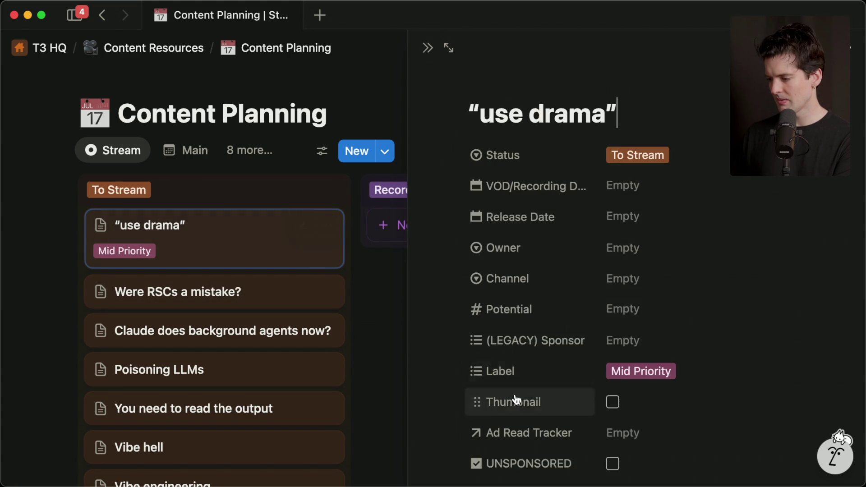
{"action": "scroll", "coordinate": [514, 394], "scroll_direction": "down", "scroll_amount": 5}
{"action": "left_click", "coordinate": [514, 394]}
{"action": "key", "text": "super+v"}
{"action": "key", "text": "Escape"}
{"action": "left_click", "coordinate": [535, 430]}
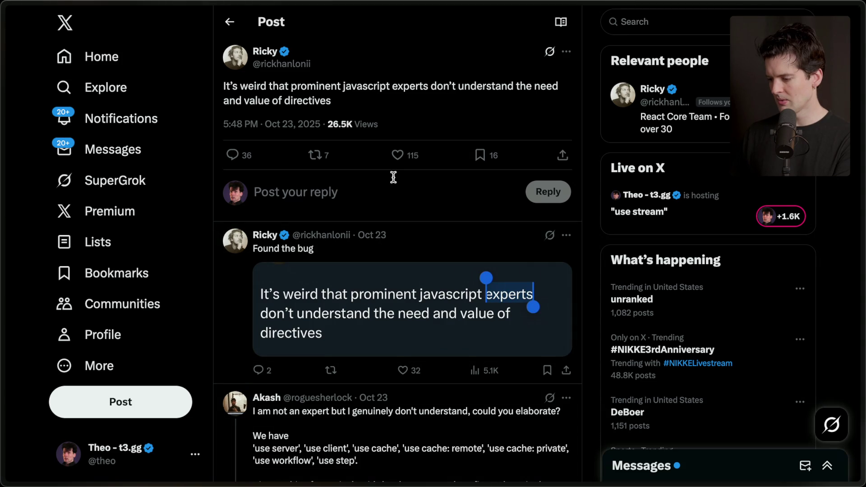
{"action": "scroll", "coordinate": [393, 177], "scroll_direction": "down", "scroll_amount": 3}
{"action": "scroll", "coordinate": [392, 175], "scroll_direction": "up", "scroll_amount": 3}
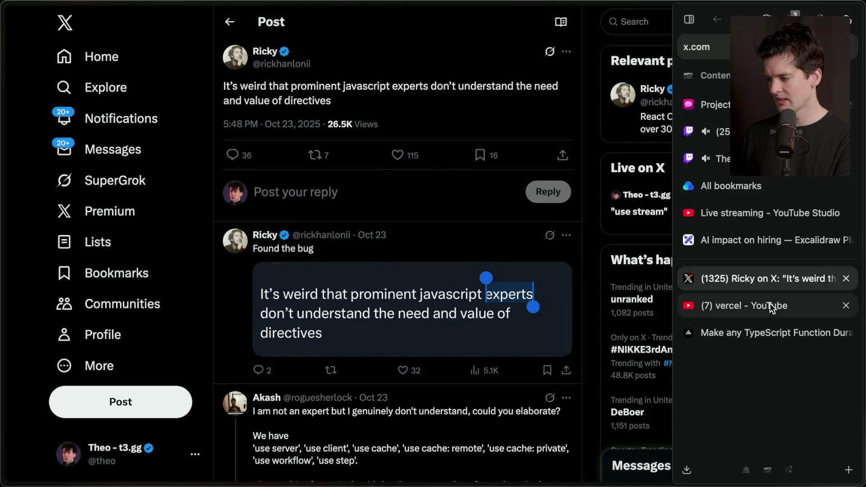
{"action": "left_click", "coordinate": [770, 303]}
{"action": "left_click", "coordinate": [762, 332]}
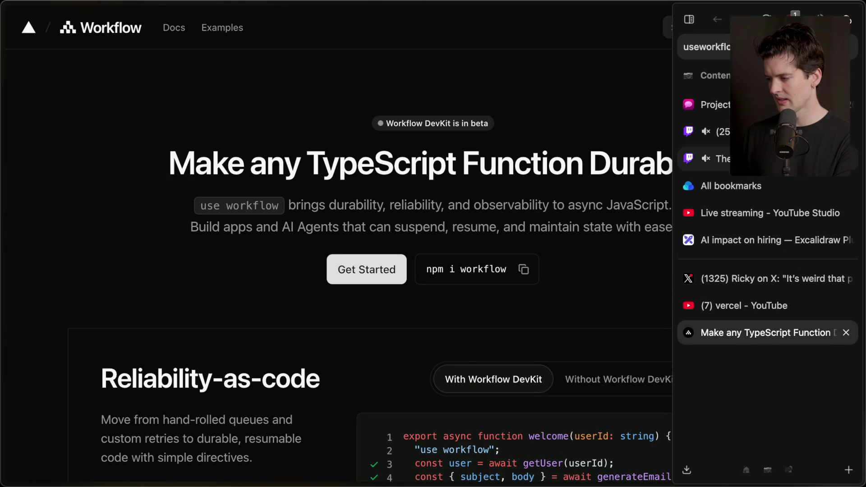
Read the chat-linked 9to5Mac article on iOS 26.1 background photo backups, then close it.
{"action": "left_click", "coordinate": [758, 158]}
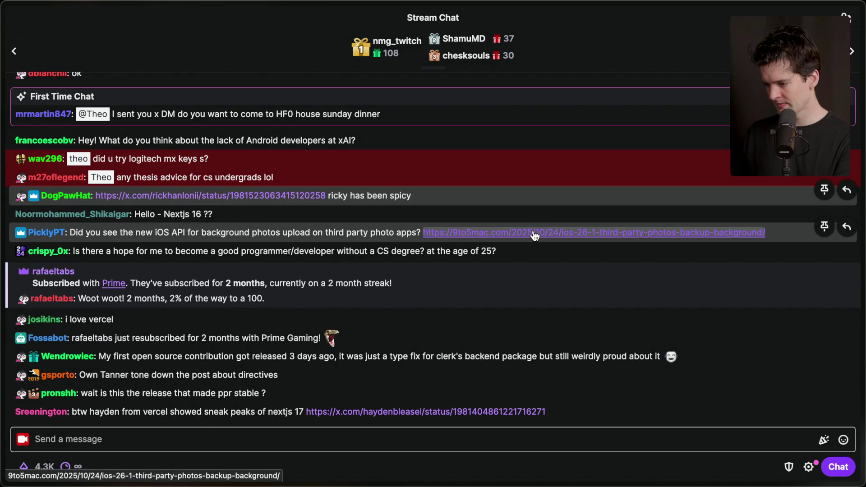
{"action": "left_click", "coordinate": [534, 233]}
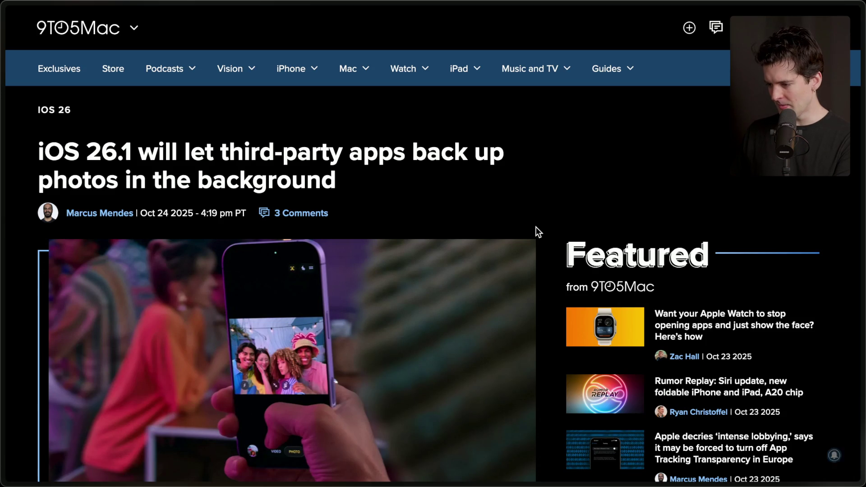
{"action": "scroll", "coordinate": [535, 227], "scroll_direction": "down", "scroll_amount": 10}
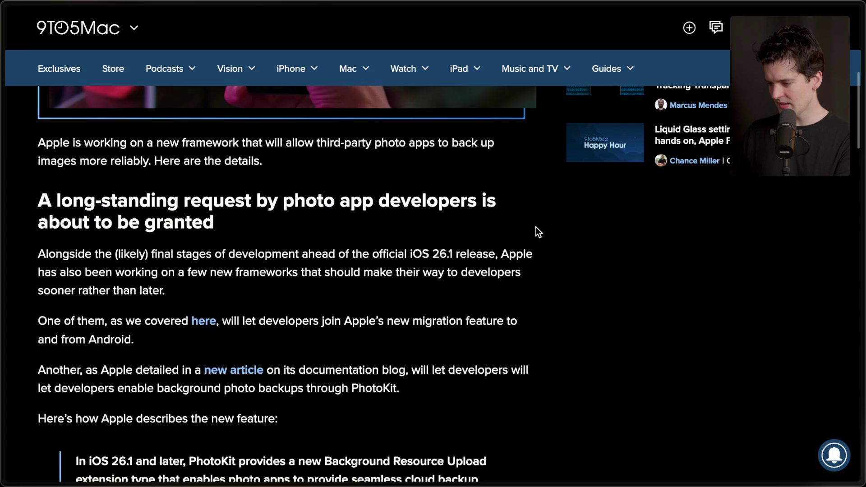
{"action": "scroll", "coordinate": [536, 226], "scroll_direction": "down", "scroll_amount": 7}
{"action": "scroll", "coordinate": [535, 227], "scroll_direction": "down", "scroll_amount": 15}
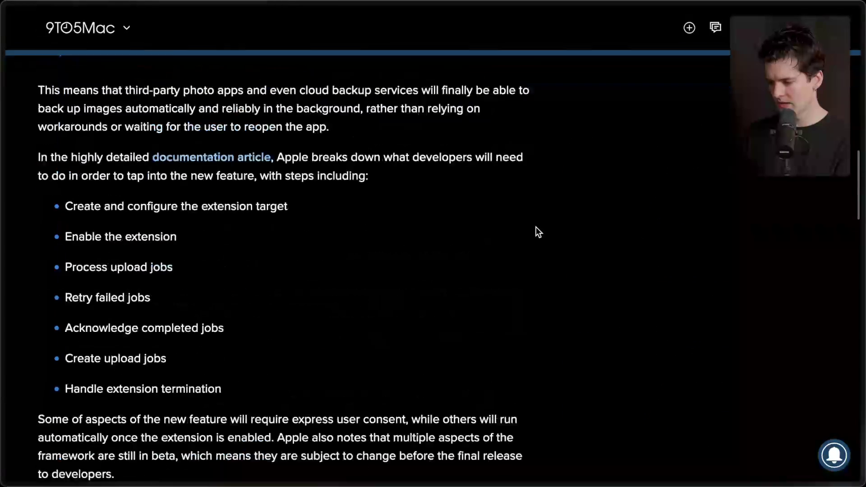
{"action": "scroll", "coordinate": [536, 231], "scroll_direction": "down", "scroll_amount": 8}
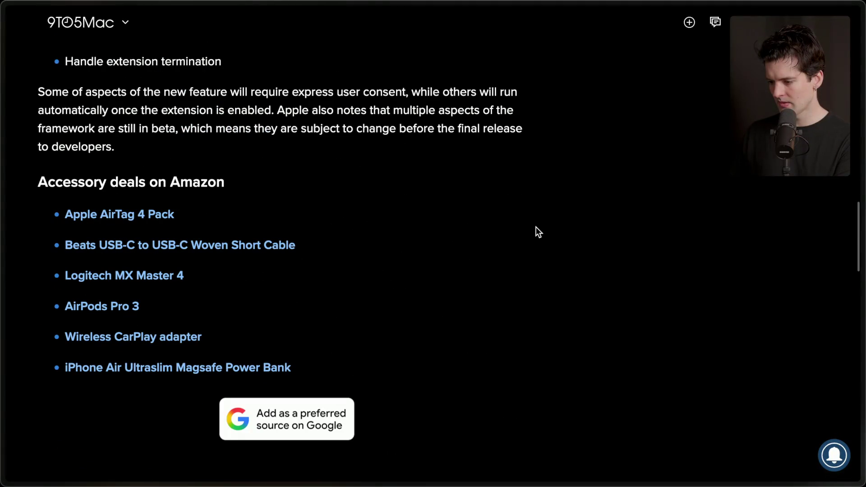
{"action": "key", "text": "super+w"}
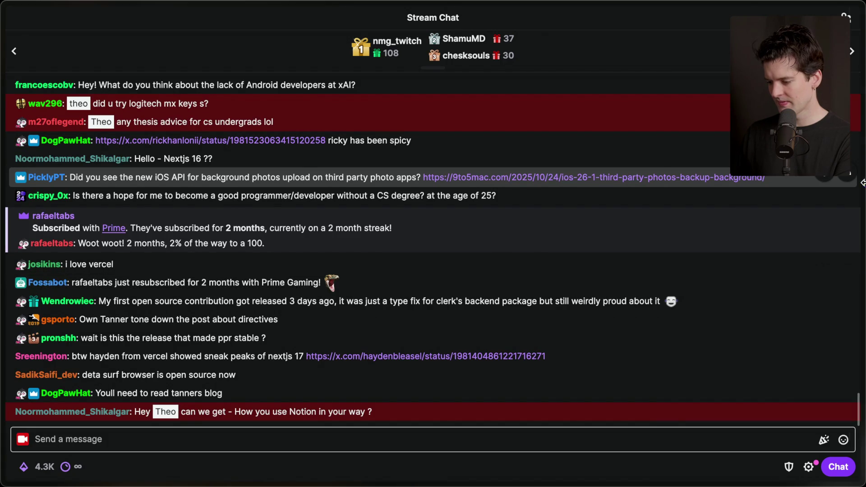
Monitor the Stream Manager chat and Activity Feed, then open the X post linked in chat.
{"action": "mouse_move", "coordinate": [862, 270]}
{"action": "left_click", "coordinate": [744, 131]}
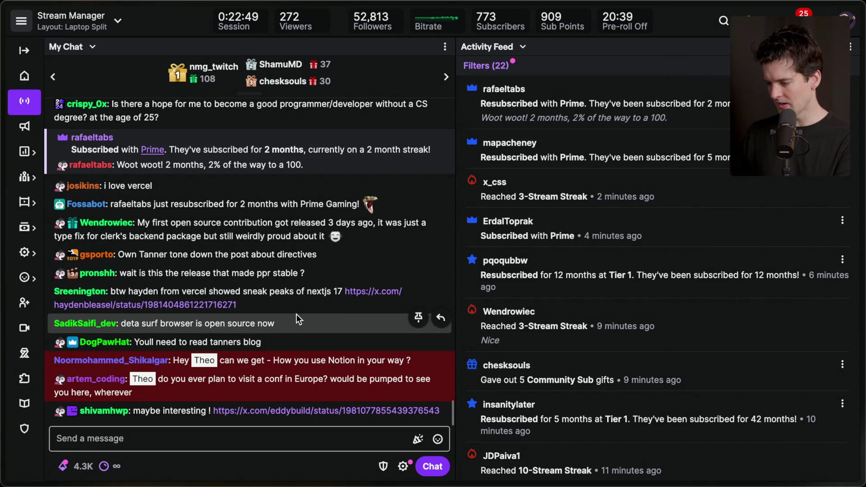
{"action": "key", "text": "super+Tab"}
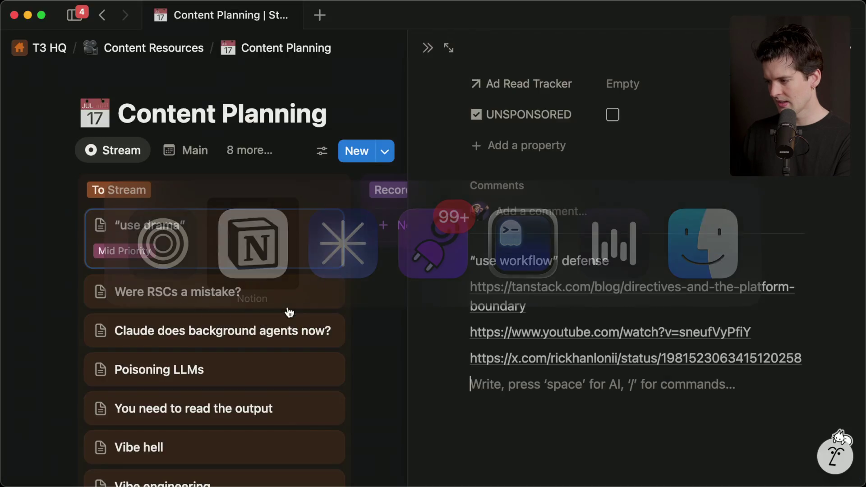
{"action": "left_click_drag", "start_coordinate": [478, 118], "coordinate": [675, 118]}
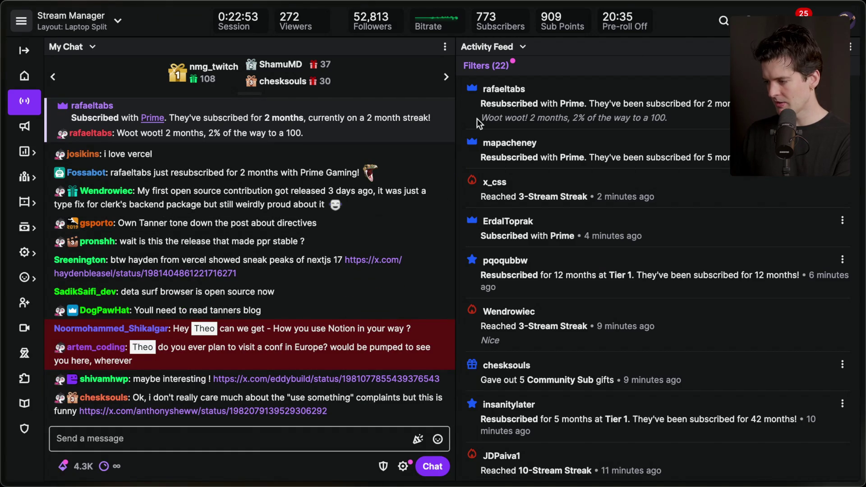
{"action": "left_click", "coordinate": [675, 118]}
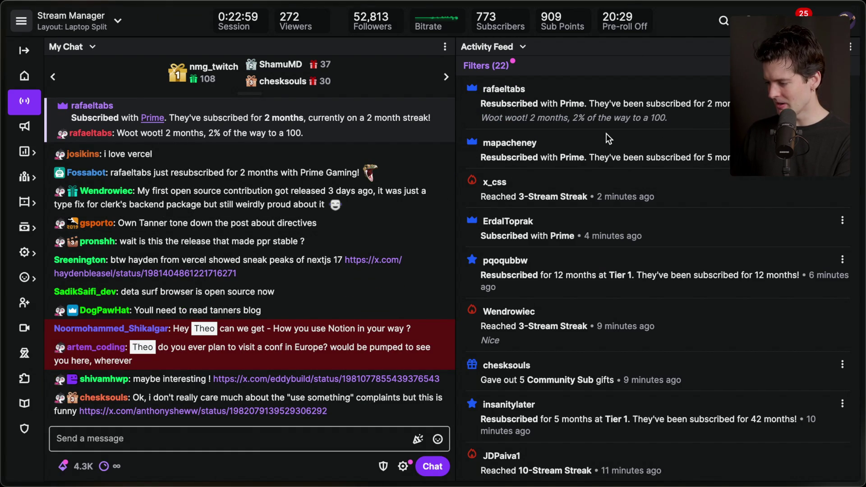
{"action": "key", "text": "super+Tab"}
{"action": "key", "text": "super+Tab"}
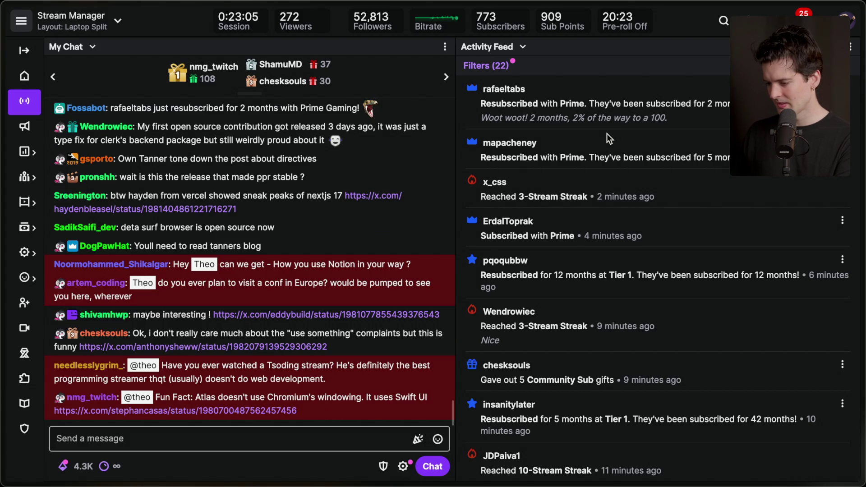
{"action": "mouse_move", "coordinate": [290, 354]}
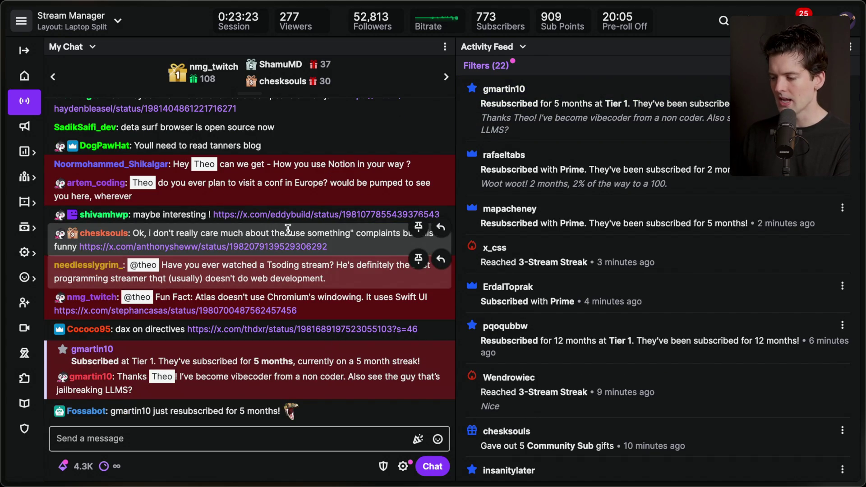
{"action": "left_click", "coordinate": [268, 247]}
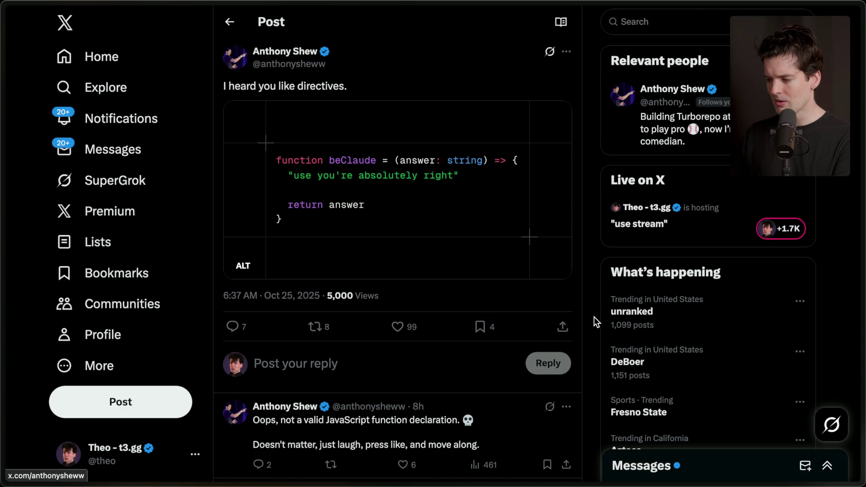
Like the 'I heard you like directives' post and select 'Inngest vs Temporal' in the stream chat.
{"action": "left_click", "coordinate": [398, 329]}
{"action": "key", "text": "super+Tab"}
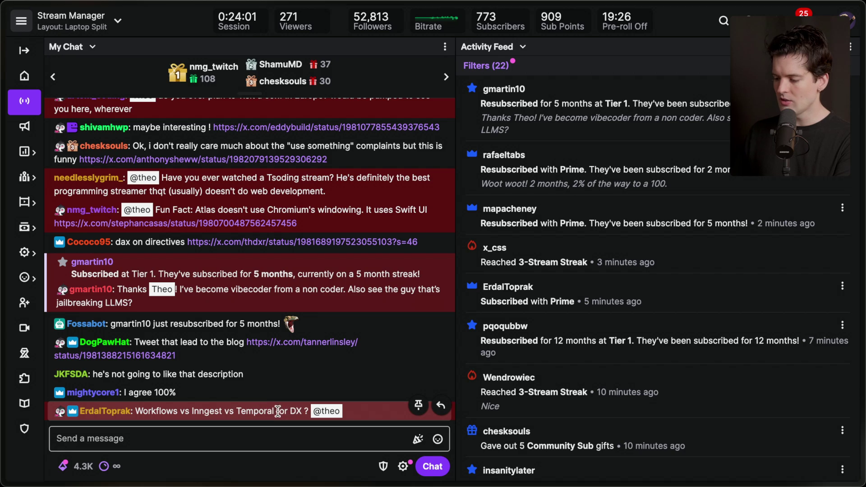
{"action": "left_click_drag", "start_coordinate": [274, 412], "coordinate": [194, 412]}
Add 'Inngest vs Temporal vs Trigger' from the chat to the 'use drama' card notes.
{"action": "key", "text": "super+Tab"}
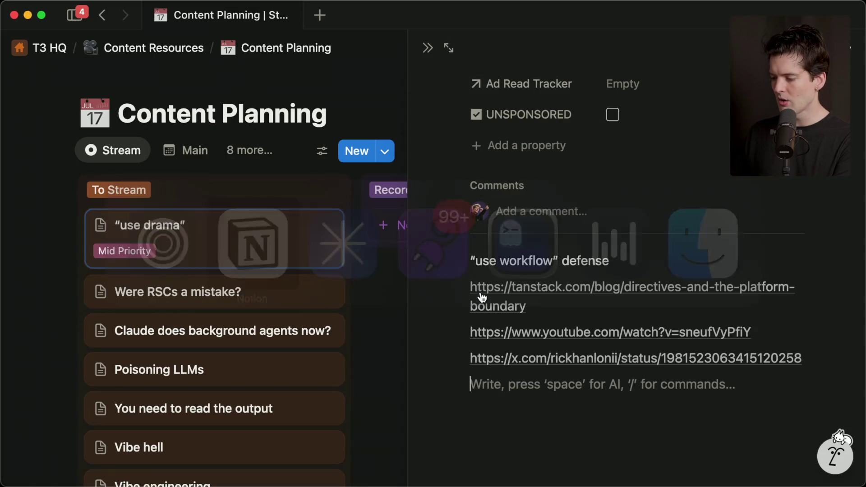
{"action": "key", "text": "super+v"}
{"action": "type", "text": "s Trigger"}
{"action": "key", "text": "super+Tab"}
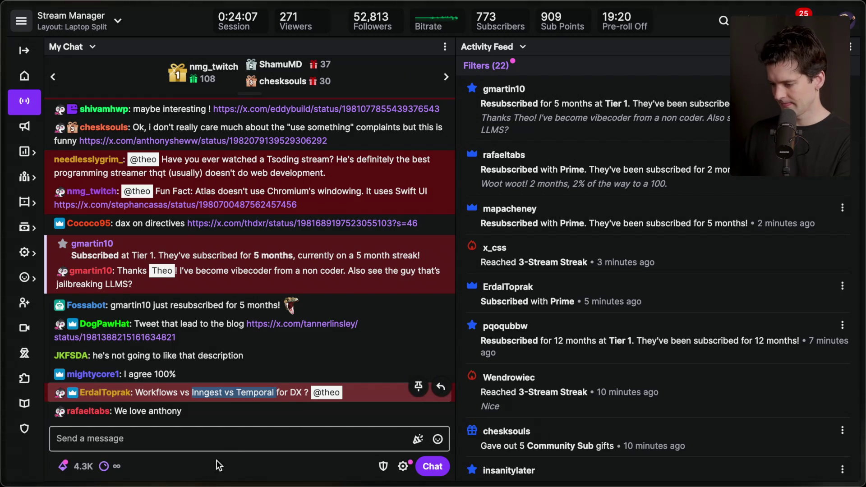
{"action": "left_click", "coordinate": [230, 448]}
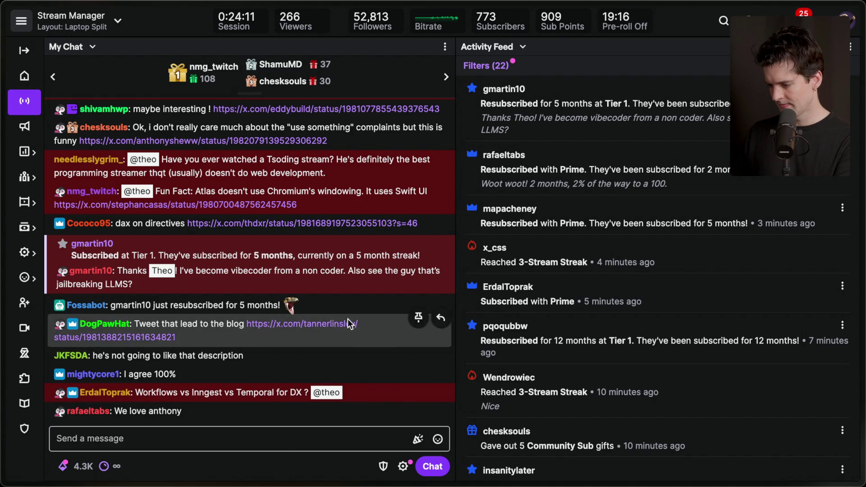
Insert the magic-directives X post as a plain URL above 'Inngest vs Temporal vs Trigger'.
{"action": "left_click", "coordinate": [313, 331]}
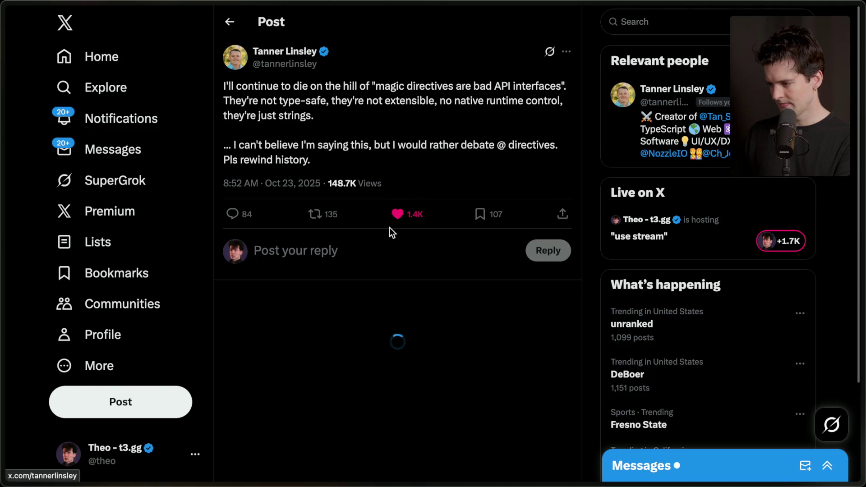
{"action": "key", "text": "super+shift+c"}
{"action": "key", "text": "super+Tab"}
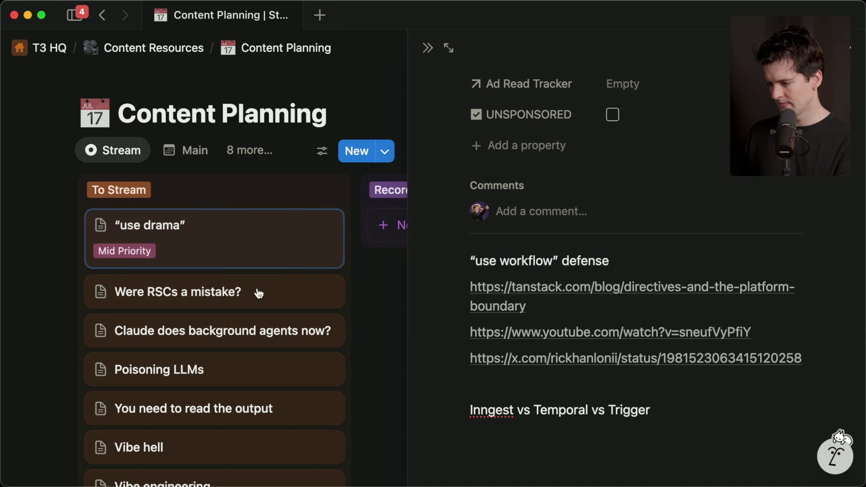
{"action": "key", "text": "Return"}
{"action": "key", "text": "super+shift+Up"}
{"action": "key", "text": "super+v"}
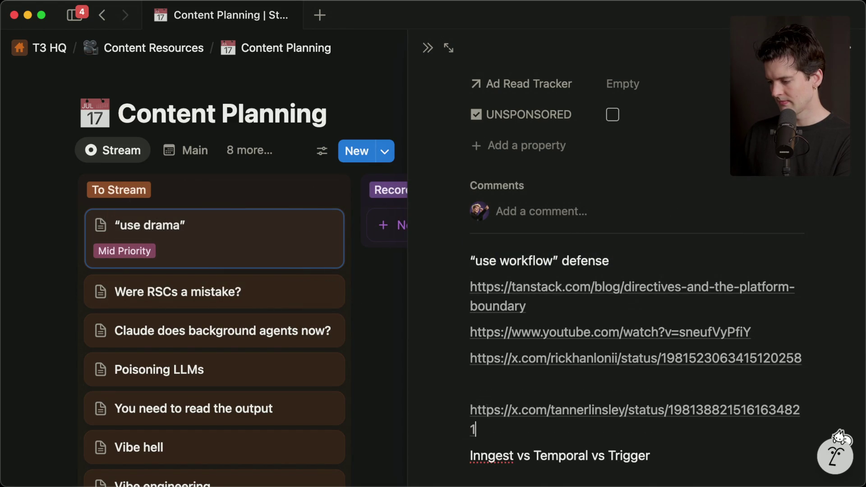
{"action": "key", "text": "super+z"}
{"action": "key", "text": "Return"}
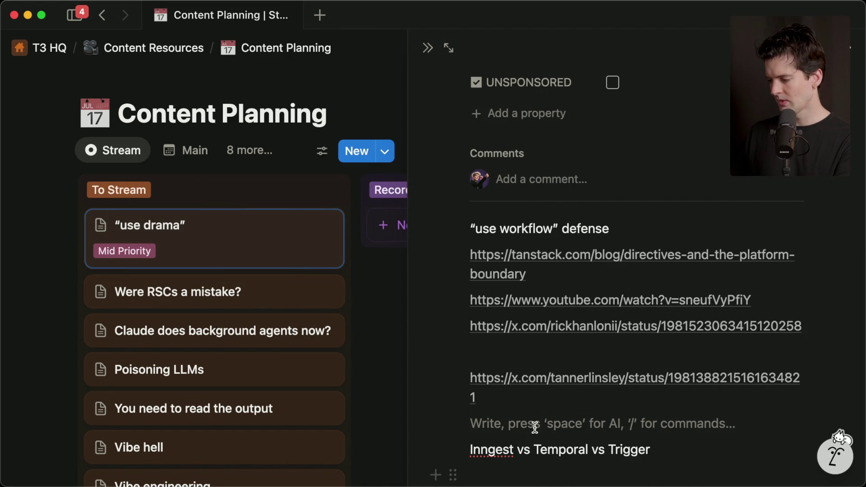
{"action": "scroll", "coordinate": [534, 427], "scroll_direction": "down", "scroll_amount": 2}
{"action": "key", "text": "super+Tab"}
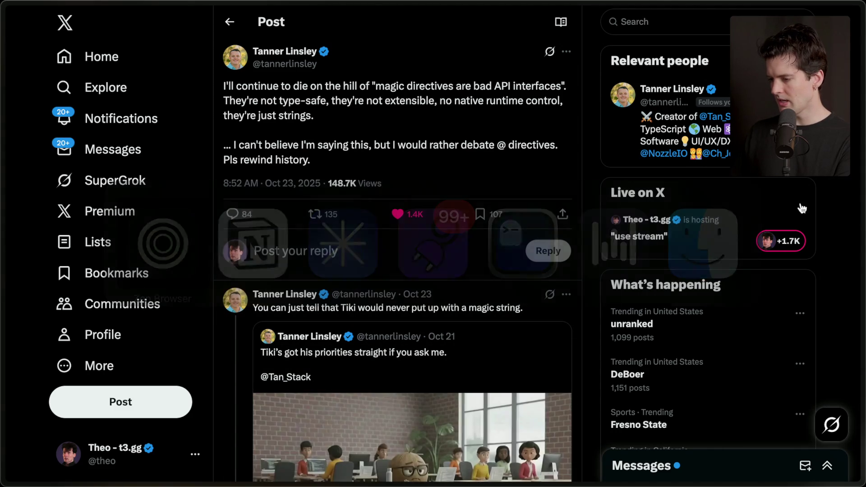
{"action": "left_click", "coordinate": [757, 131]}
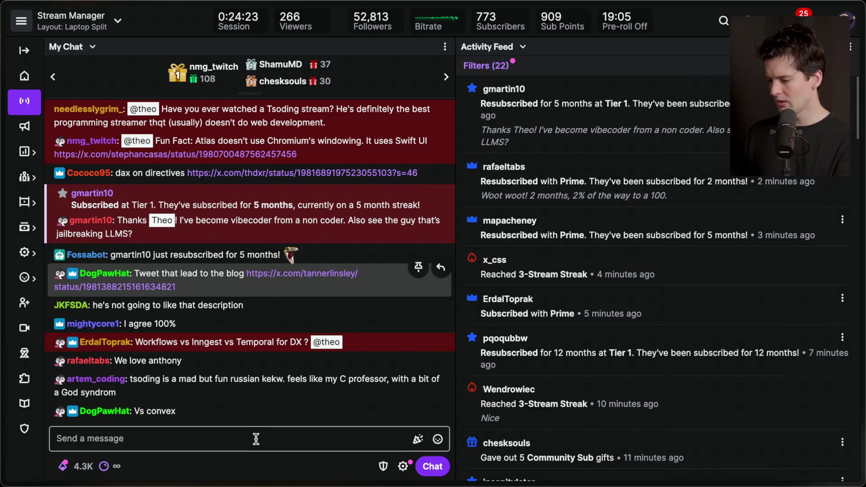
Add a stream marker from the chat box with '/marker Offset 00:24:45'.
{"action": "left_click", "coordinate": [257, 438]}
{"action": "type", "text": "/marker Offs"}
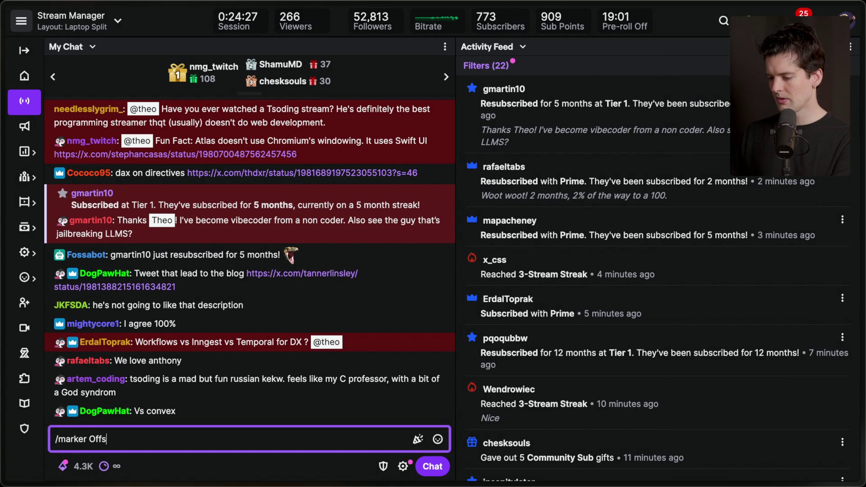
{"action": "type", "text": "et 00:24:45"}
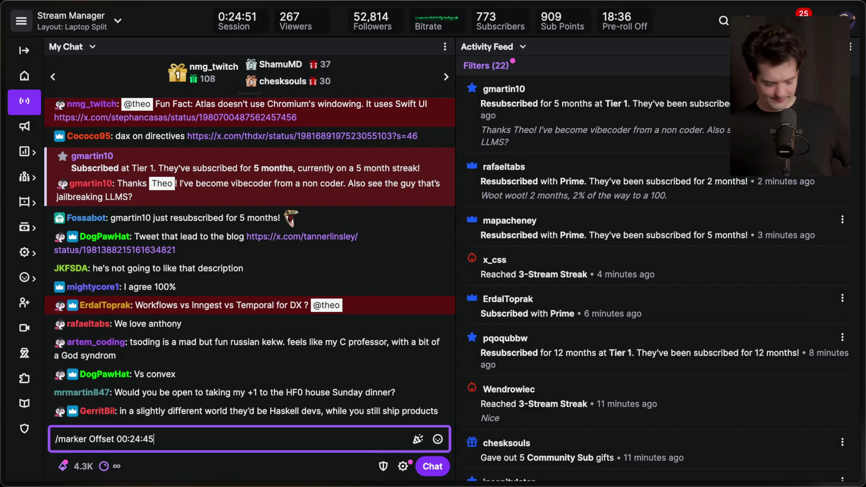
{"action": "key", "text": "Return"}
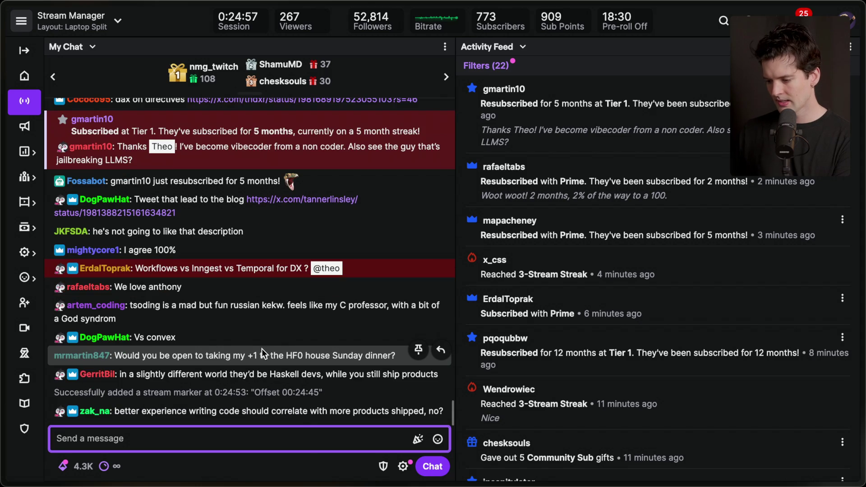
{"action": "left_click", "coordinate": [176, 385]}
{"action": "triple_click", "coordinate": [175, 381]}
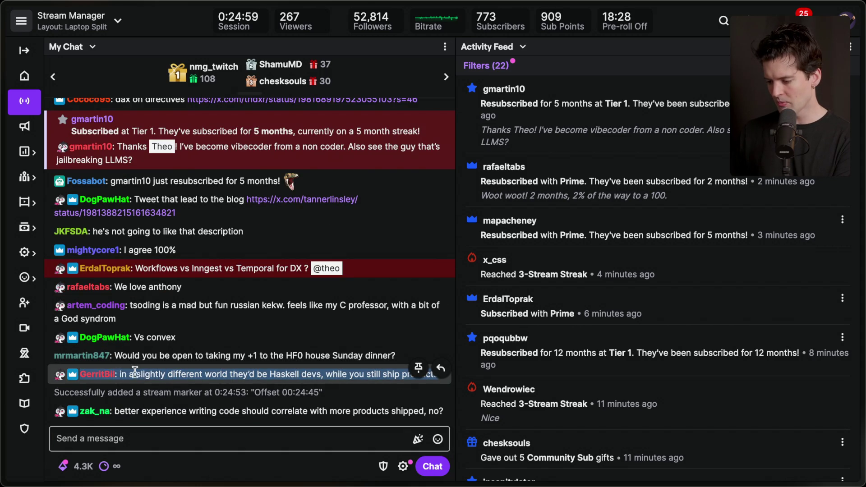
{"action": "left_click", "coordinate": [307, 357]}
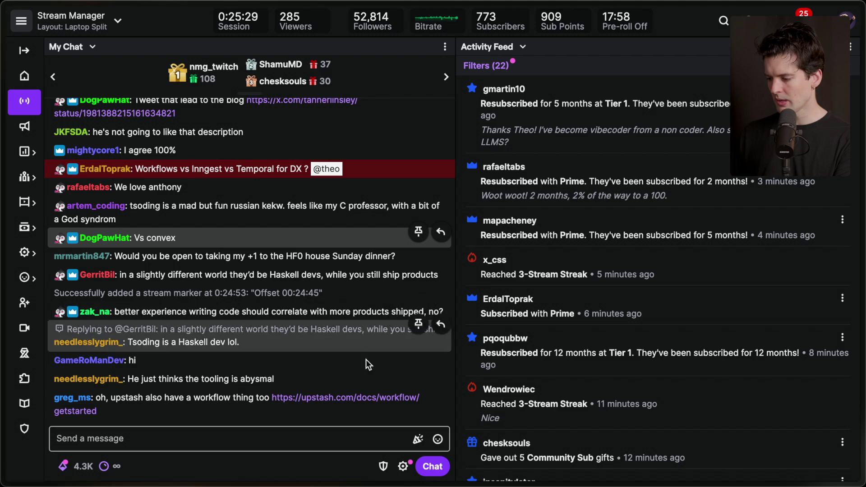
{"action": "double_click", "coordinate": [382, 311]}
{"action": "triple_click", "coordinate": [381, 312]}
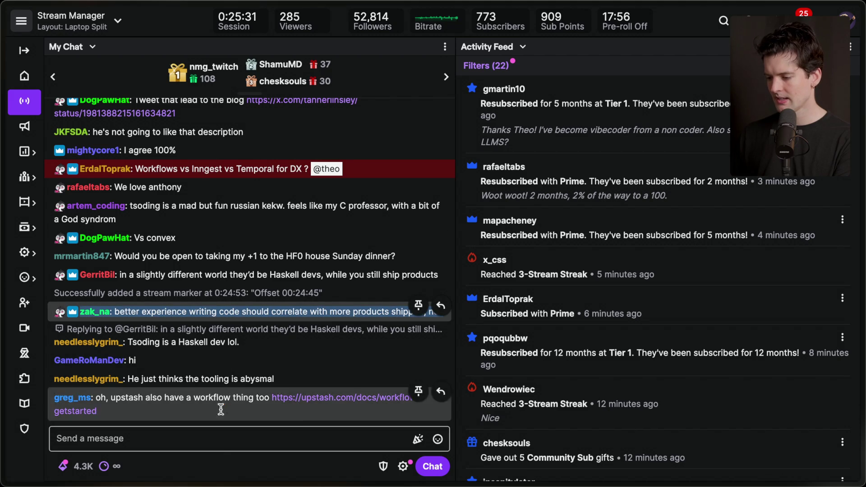
{"action": "scroll", "coordinate": [260, 328], "scroll_direction": "up", "scroll_amount": 1}
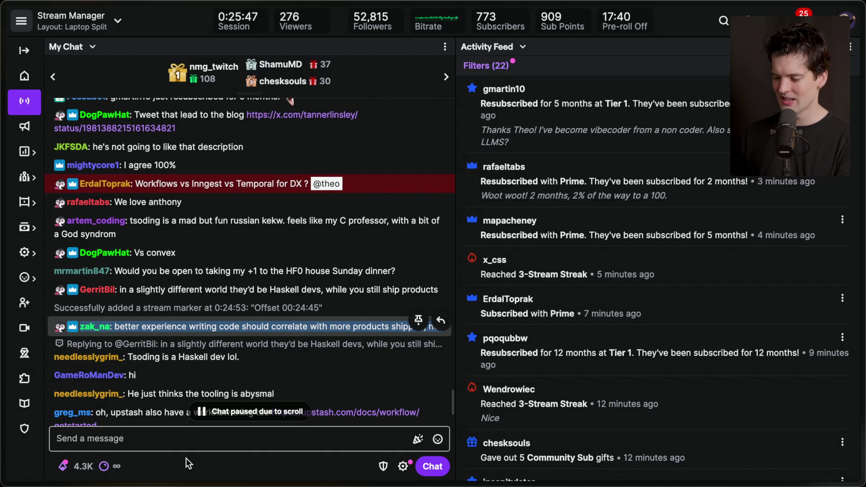
{"action": "scroll", "coordinate": [195, 382], "scroll_direction": "down", "scroll_amount": 3}
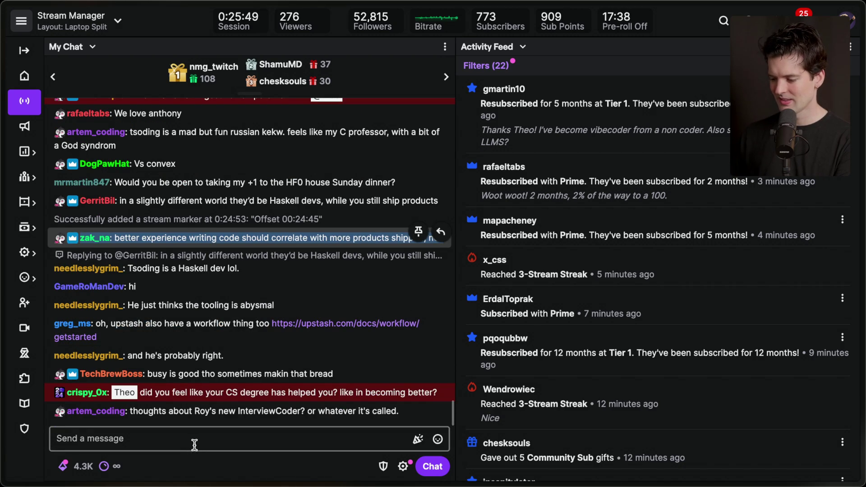
{"action": "left_click", "coordinate": [194, 444]}
{"action": "left_click", "coordinate": [188, 471]}
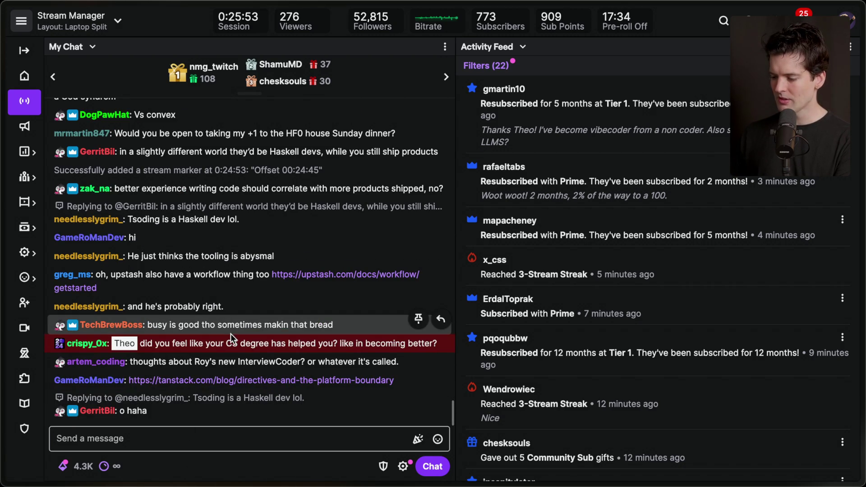
{"action": "triple_click", "coordinate": [243, 344]}
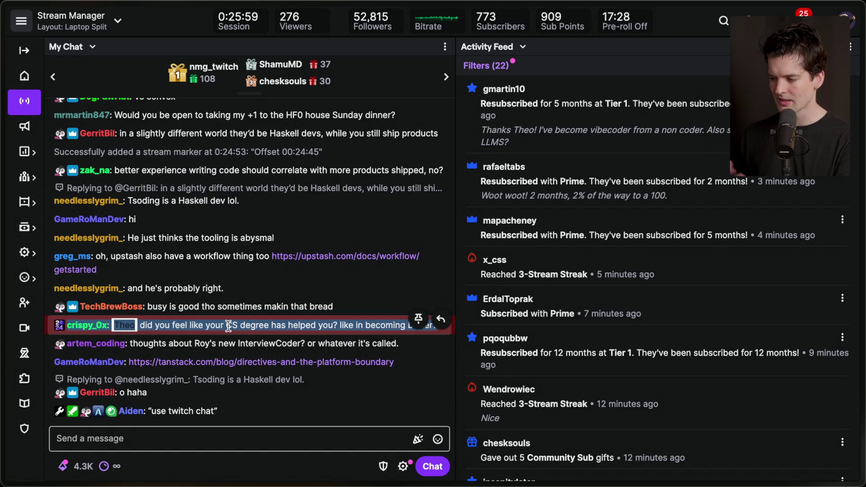
{"action": "key", "text": "super+Tab"}
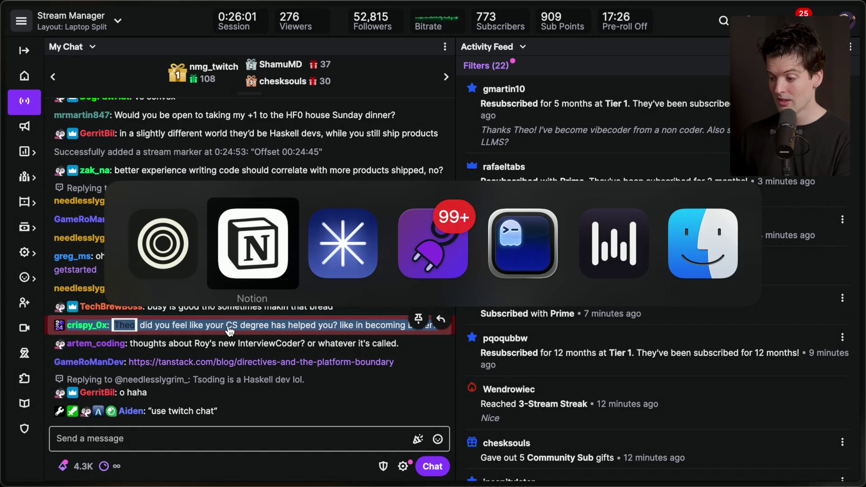
Read the YouTube live chat, open its x.com link, then close it to return to Twitch chat.
{"action": "key", "text": "super+shift+Tab"}
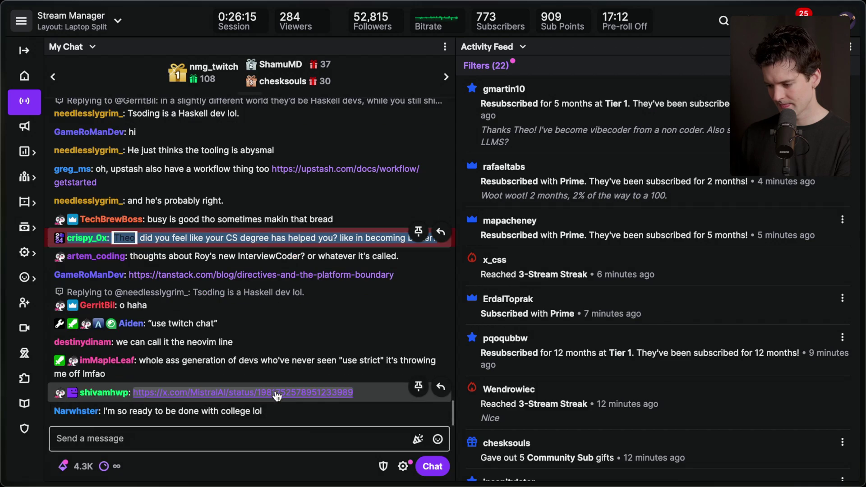
{"action": "left_click", "coordinate": [277, 393]}
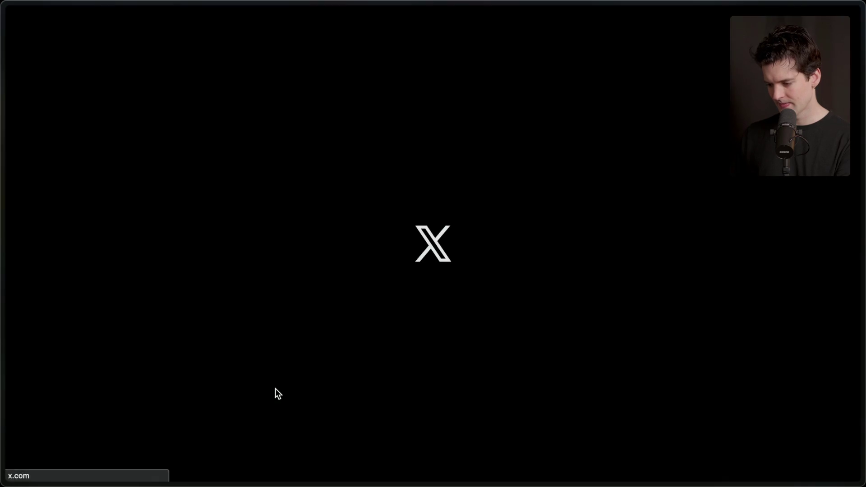
{"action": "key", "text": "super+w"}
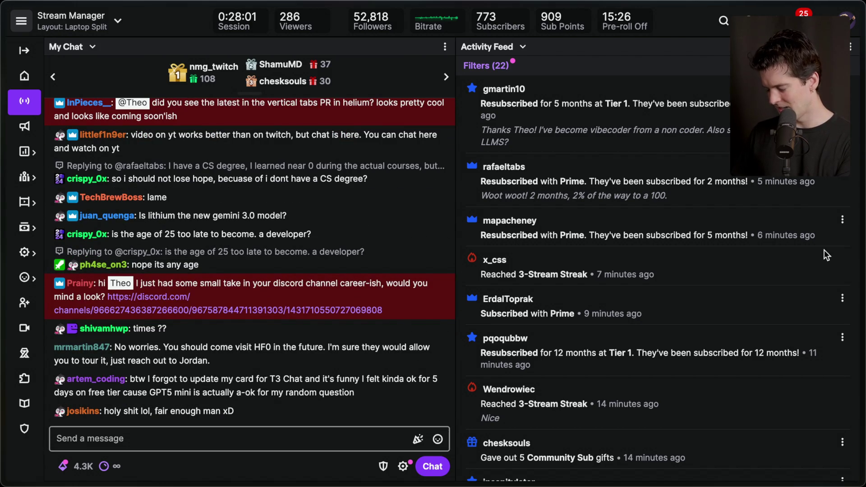
Alternate between stream chats and Notion's Content Planning board, then return to Workflow DevKit.
{"action": "mouse_move", "coordinate": [763, 222]}
{"action": "key", "text": "super+Tab"}
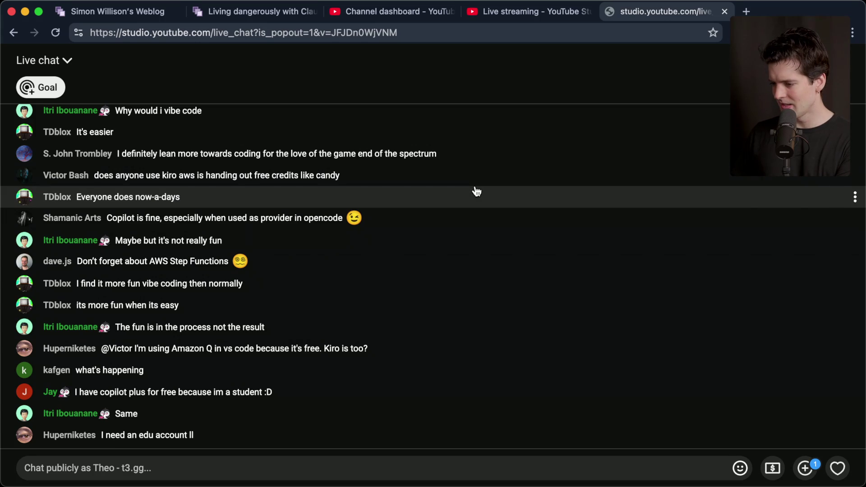
{"action": "key", "text": "super+Tab"}
{"action": "key", "text": "super+Tab"}
{"action": "key", "text": "super+Tab"}
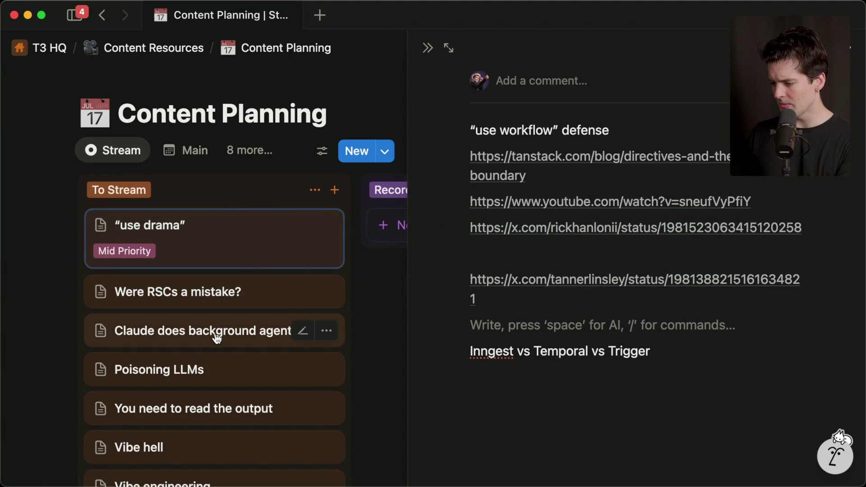
{"action": "scroll", "coordinate": [200, 373], "scroll_direction": "down", "scroll_amount": 5}
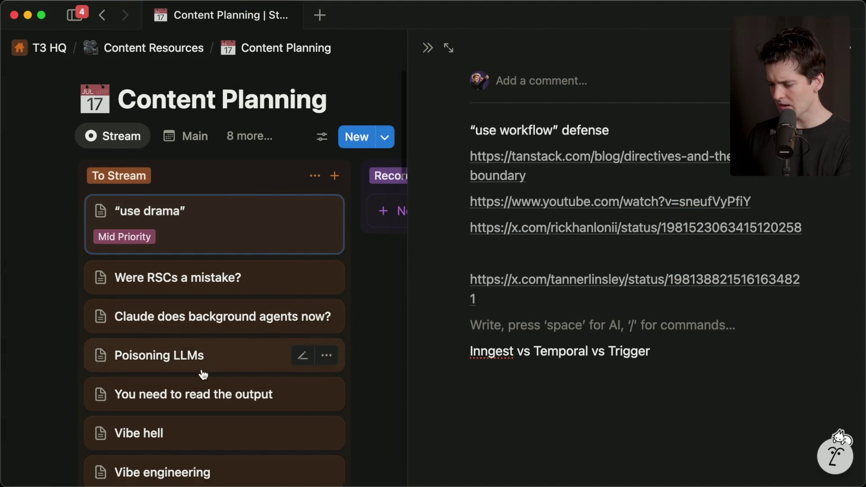
{"action": "scroll", "coordinate": [203, 375], "scroll_direction": "down", "scroll_amount": 2}
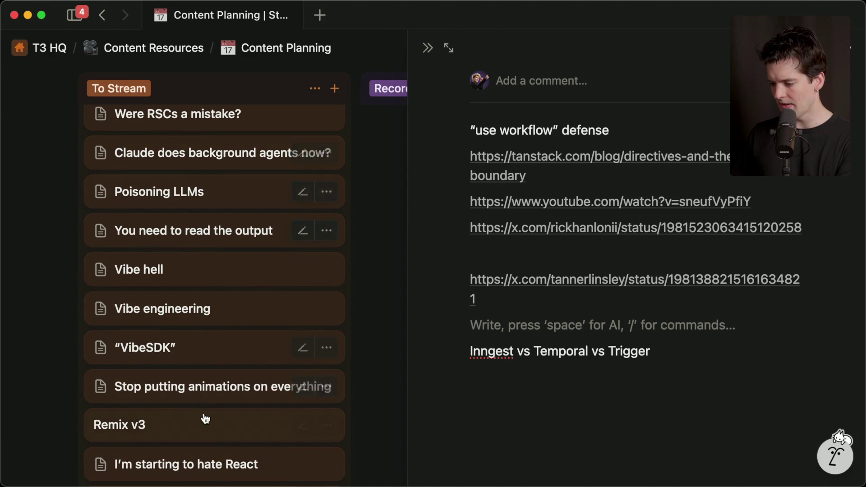
{"action": "scroll", "coordinate": [197, 394], "scroll_direction": "up", "scroll_amount": 10}
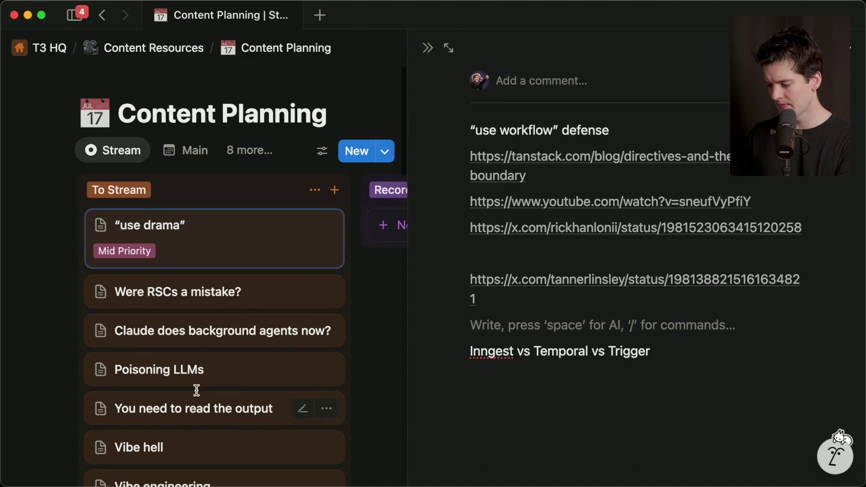
{"action": "key", "text": "super+Tab"}
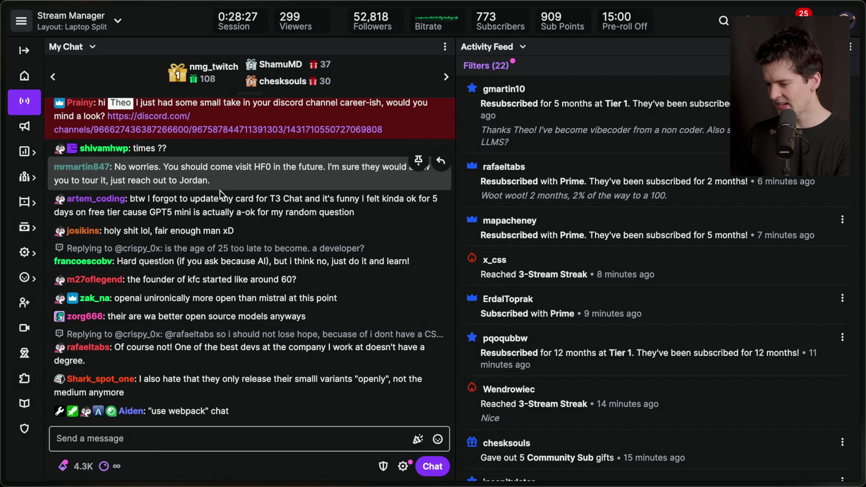
{"action": "key", "text": "super+Tab"}
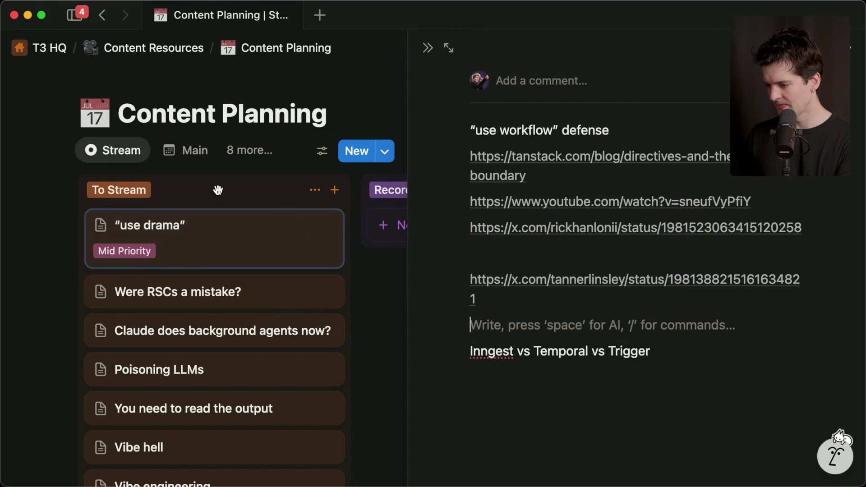
{"action": "key", "text": "super+Tab"}
{"action": "key", "text": "super+Tab"}
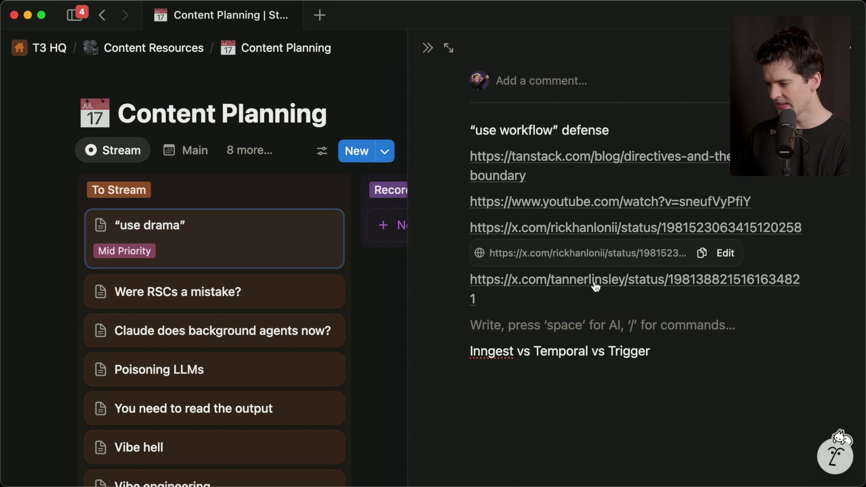
{"action": "key", "text": "super+Tab"}
{"action": "mouse_move", "coordinate": [766, 345]}
{"action": "left_click", "coordinate": [752, 361]}
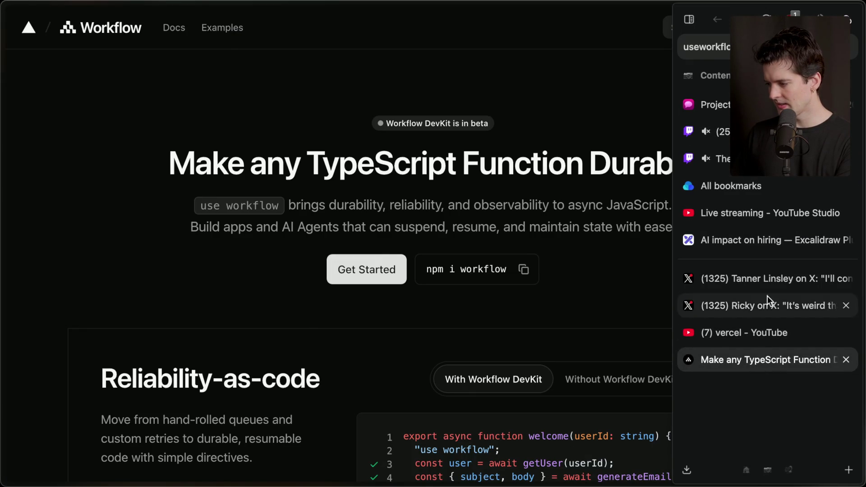
Revisit the magic-directives and directive-value X posts and Workflow DevKit, ending on vercel YouTube results.
{"action": "left_click", "coordinate": [796, 280]}
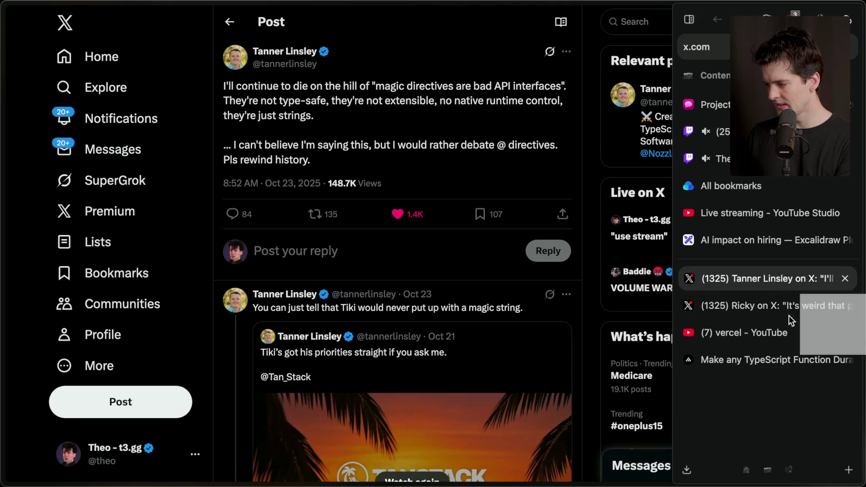
{"action": "left_click", "coordinate": [770, 292]}
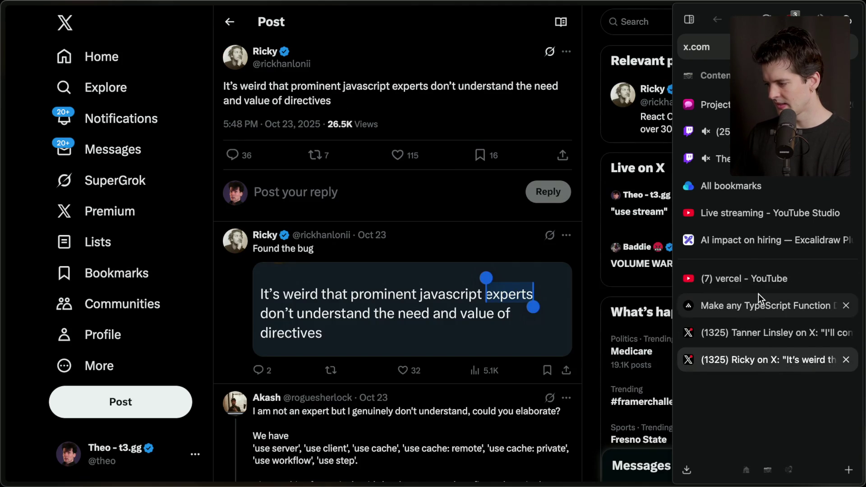
{"action": "left_click", "coordinate": [757, 294]}
{"action": "left_click", "coordinate": [746, 278]}
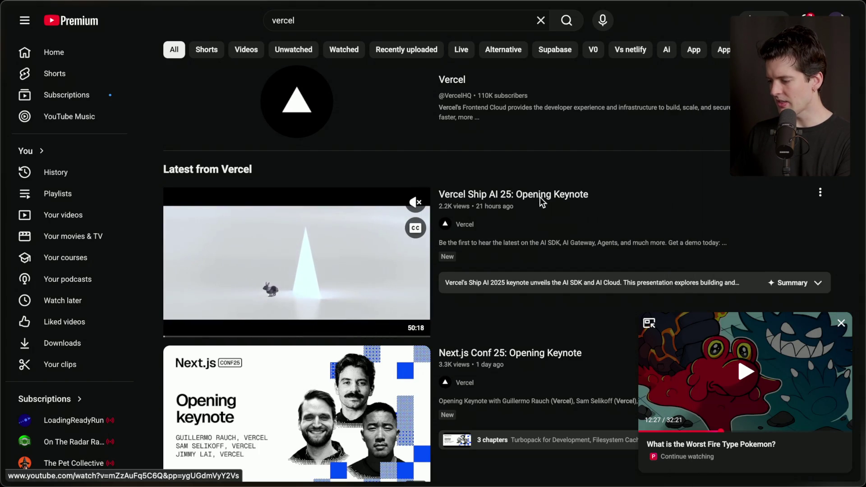
Open 'Vercel Ship AI 25: Opening Keynote' in a new tab and briefly expand its description.
{"action": "middle_click", "coordinate": [527, 193]}
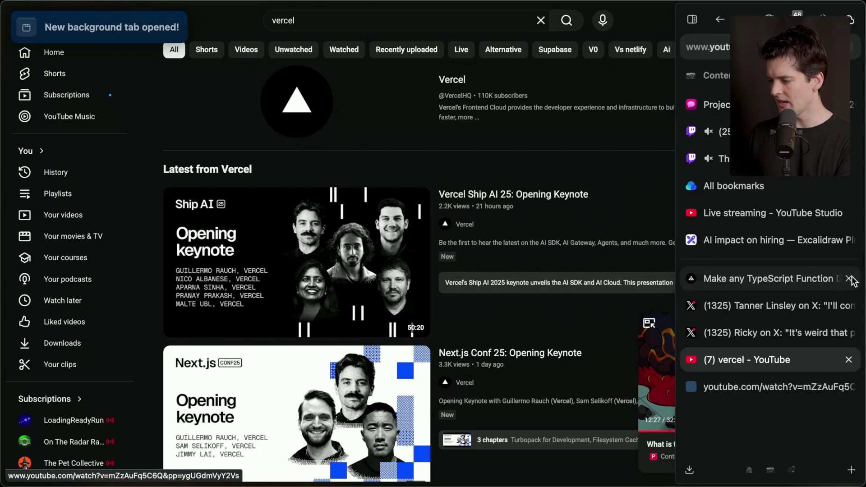
{"action": "left_click", "coordinate": [751, 387]}
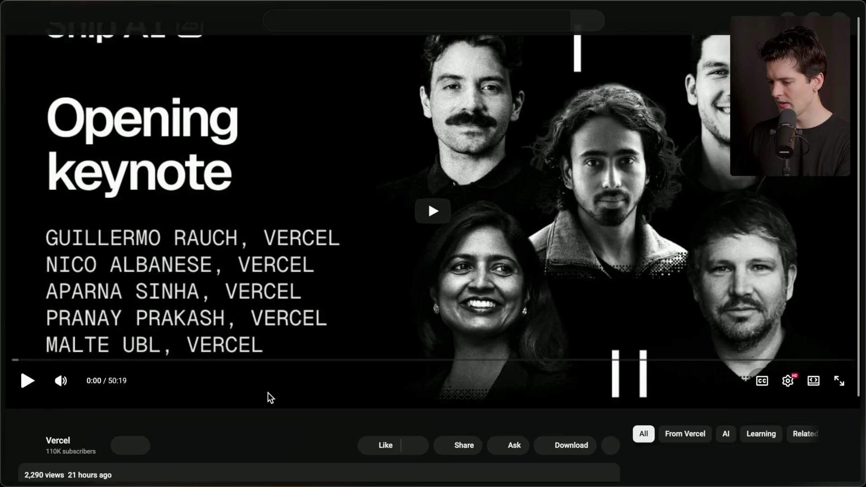
{"action": "scroll", "coordinate": [268, 392], "scroll_direction": "down", "scroll_amount": 8}
{"action": "left_click", "coordinate": [282, 342]}
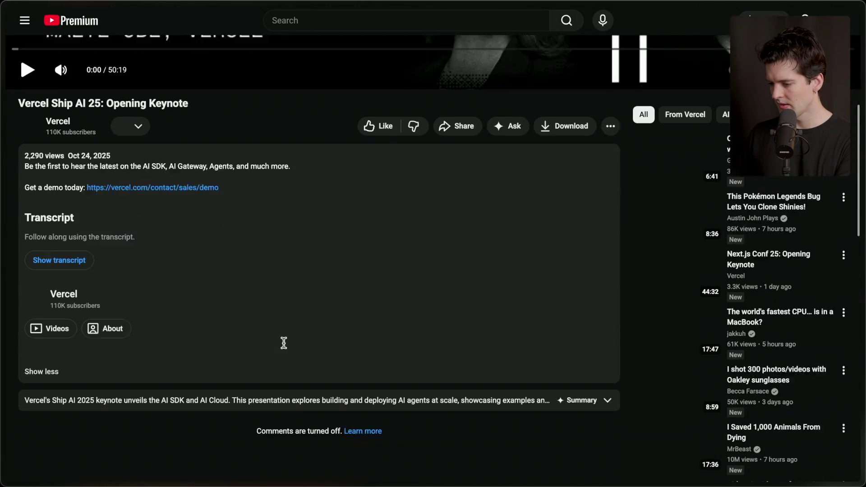
{"action": "scroll", "coordinate": [283, 342], "scroll_direction": "up", "scroll_amount": 9}
{"action": "scroll", "coordinate": [283, 342], "scroll_direction": "down", "scroll_amount": 7}
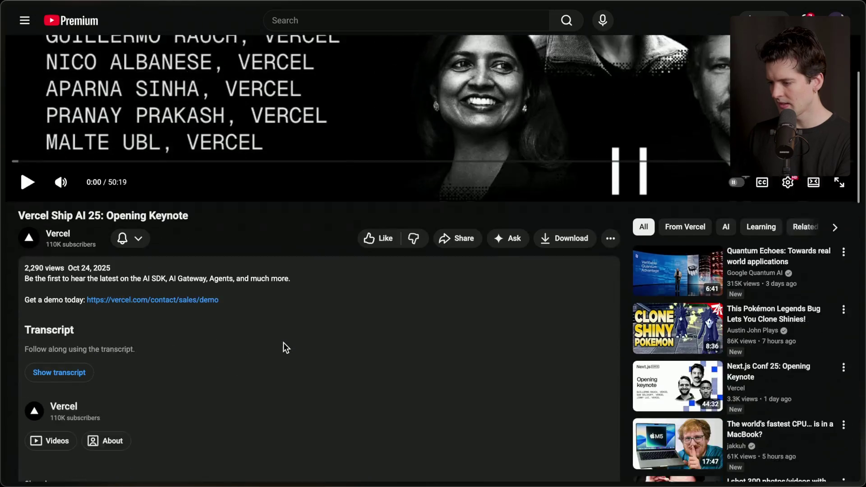
{"action": "left_click", "coordinate": [71, 432]}
{"action": "scroll", "coordinate": [145, 310], "scroll_direction": "up", "scroll_amount": 6}
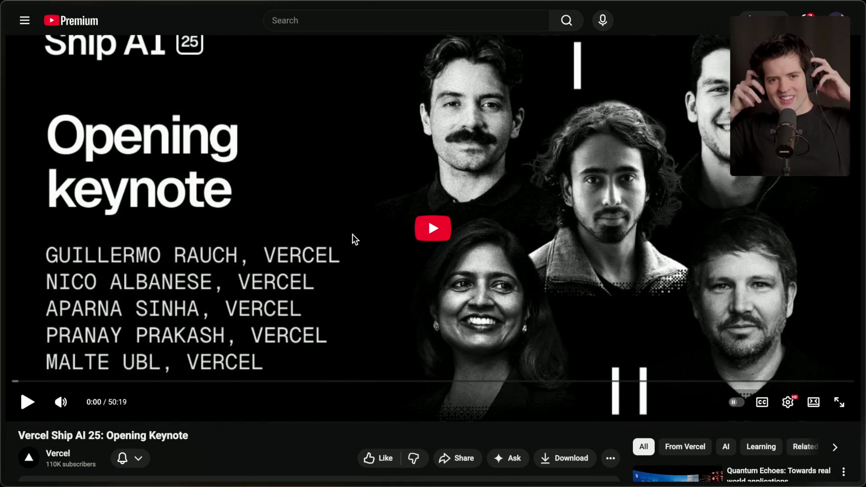
Start the Ship AI keynote playing at 1.5x playback speed.
{"action": "left_click", "coordinate": [512, 227]}
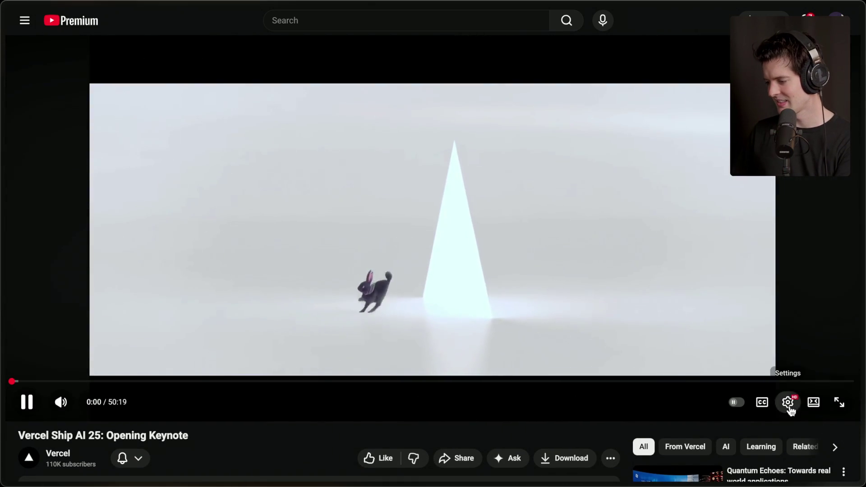
{"action": "left_click", "coordinate": [790, 410]}
{"action": "left_click", "coordinate": [823, 344]}
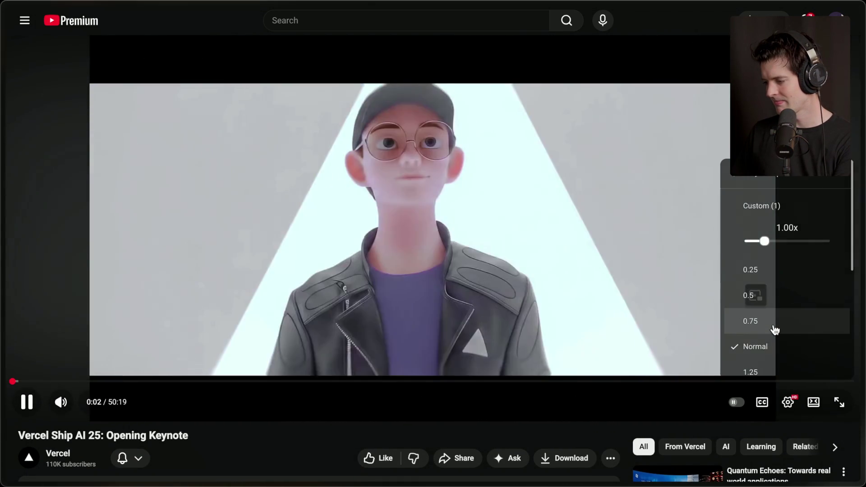
{"action": "scroll", "coordinate": [774, 329], "scroll_direction": "down", "scroll_amount": 2}
{"action": "left_click", "coordinate": [759, 328]}
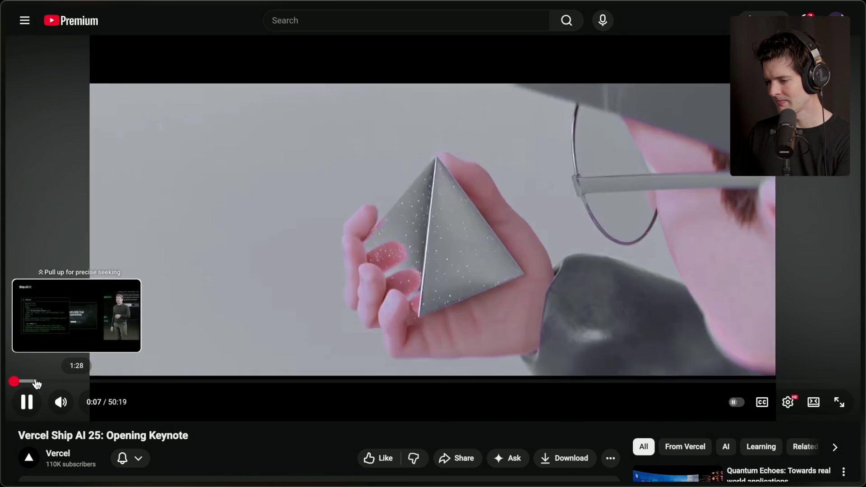
Skim the keynote ahead past the openai.ts and billing slides to about 13:08.
{"action": "left_click", "coordinate": [37, 383]}
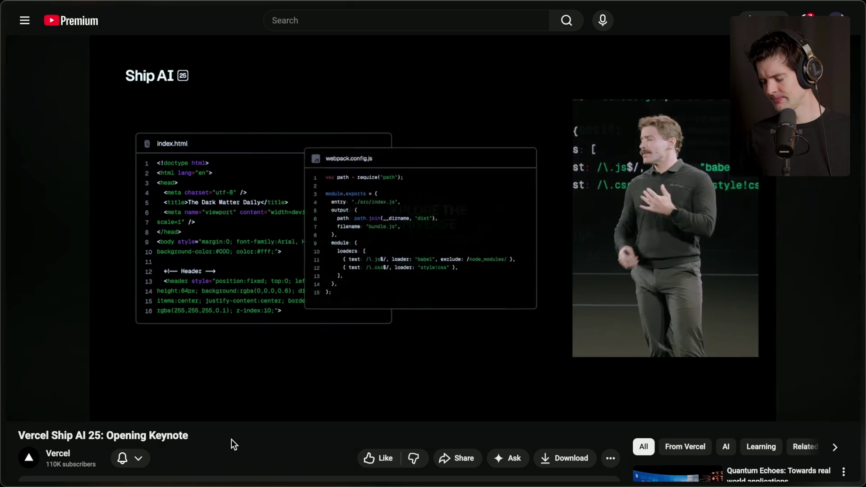
{"action": "key", "text": "Right"}
{"action": "key", "text": "Right"}
{"action": "key", "text": "Right"}
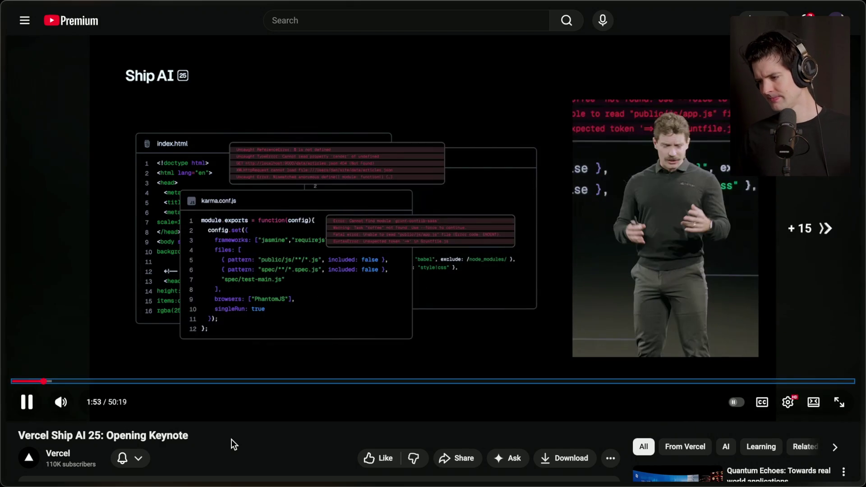
{"action": "key", "text": "Right"}
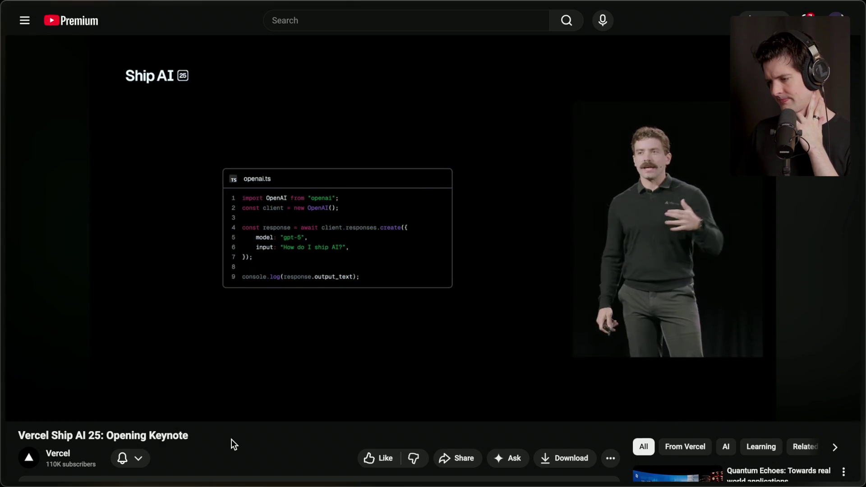
{"action": "key", "text": "Right"}
{"action": "key", "text": "Right"}
{"action": "key", "text": "Right"}
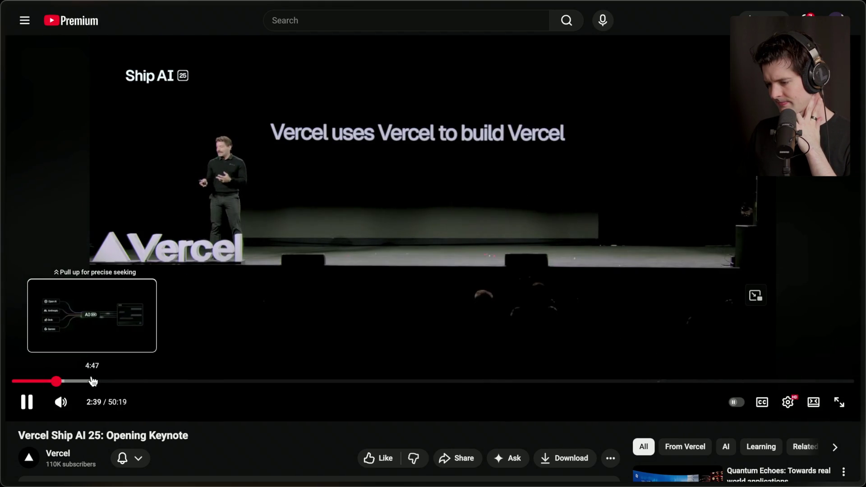
{"action": "left_click", "coordinate": [92, 381]}
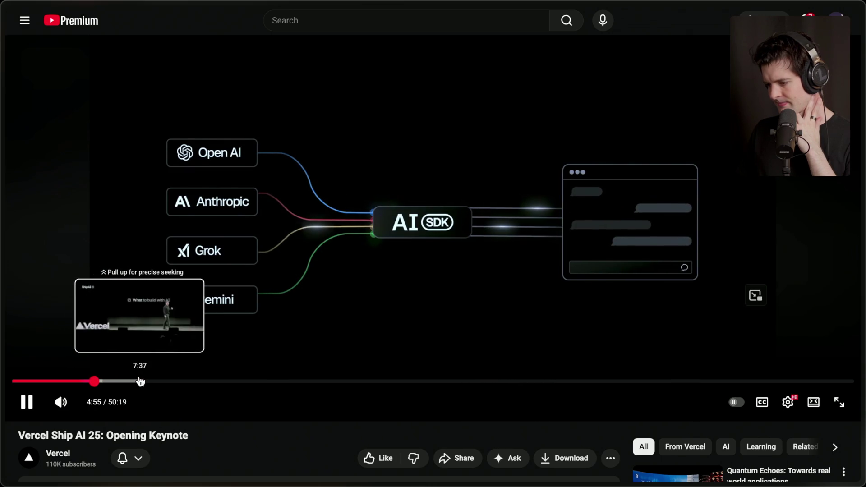
{"action": "left_click", "coordinate": [140, 381]}
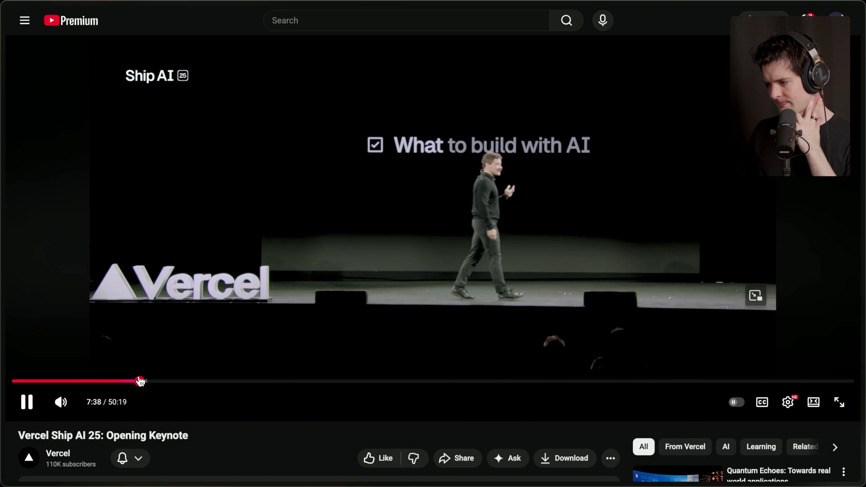
{"action": "left_click", "coordinate": [168, 381]}
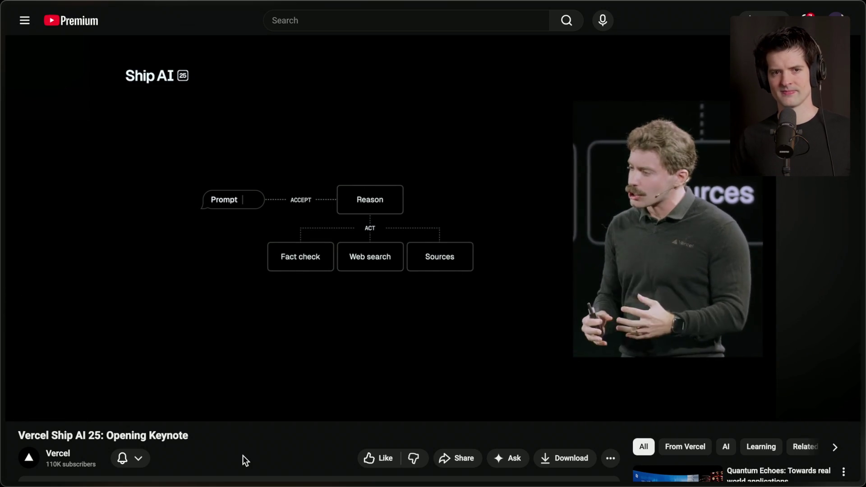
{"action": "mouse_move", "coordinate": [383, 246]}
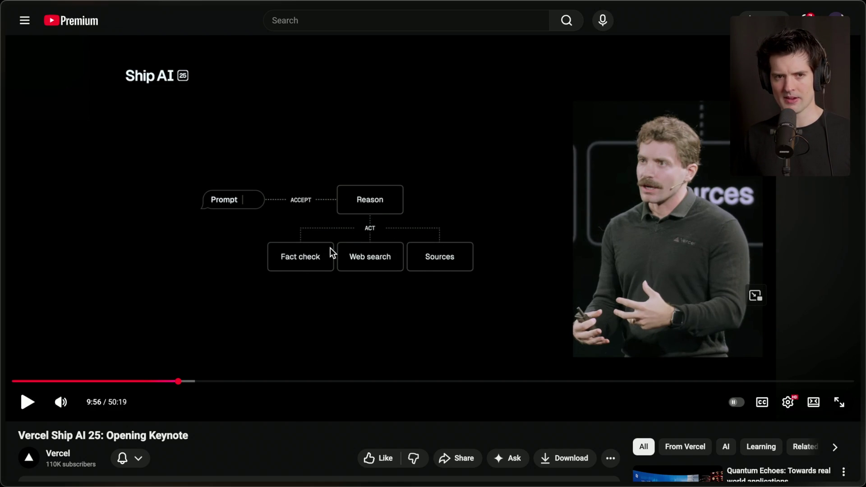
{"action": "left_click", "coordinate": [330, 248]}
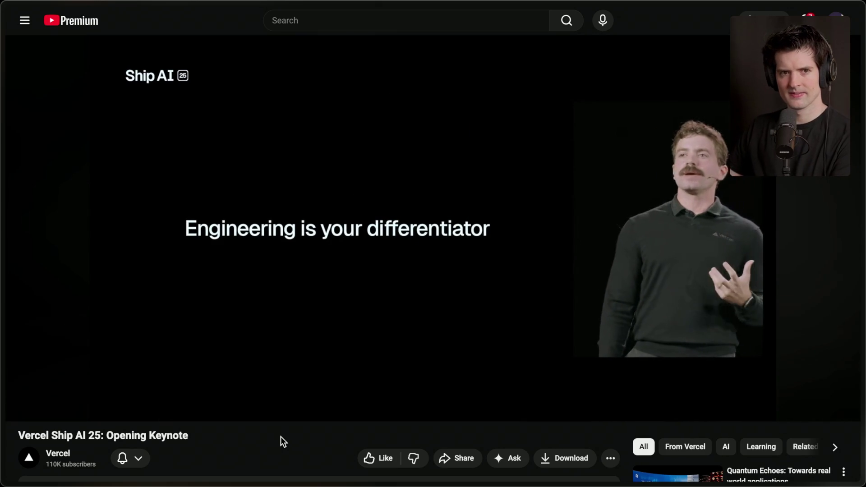
{"action": "mouse_move", "coordinate": [203, 385]}
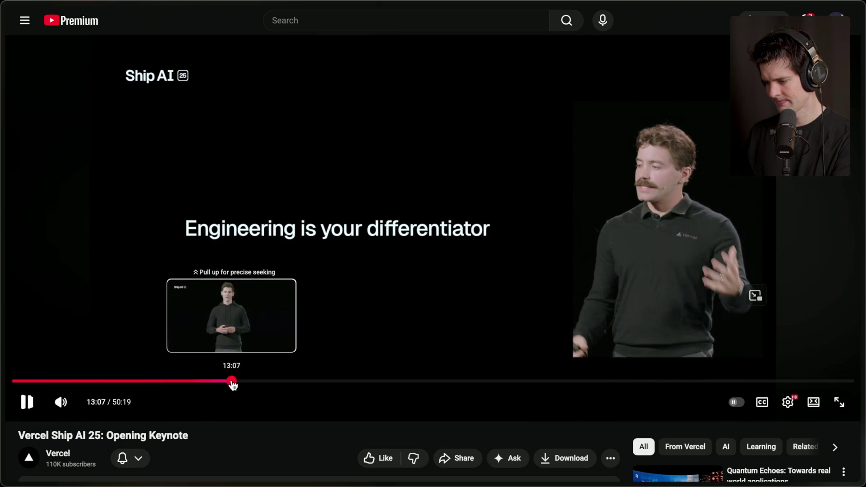
{"action": "left_click", "coordinate": [231, 383]}
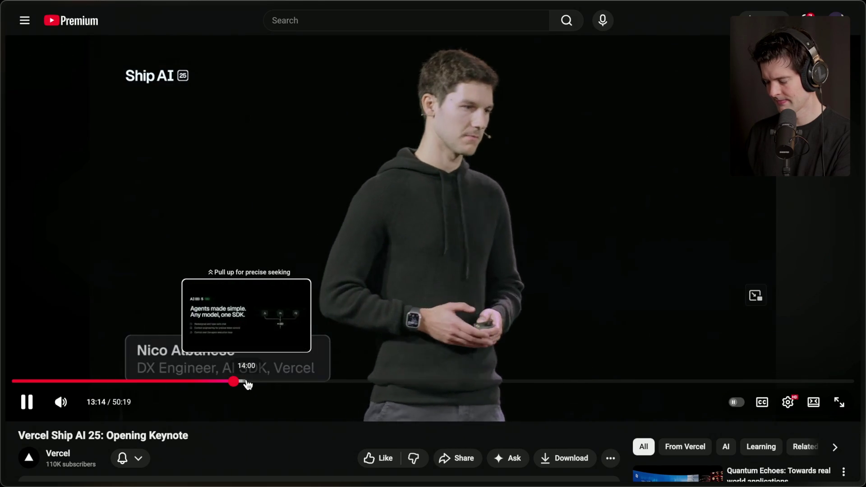
Jump to the AI SDK 5 part at 13:58, pause, then skim to about 24:59.
{"action": "left_click", "coordinate": [247, 382]}
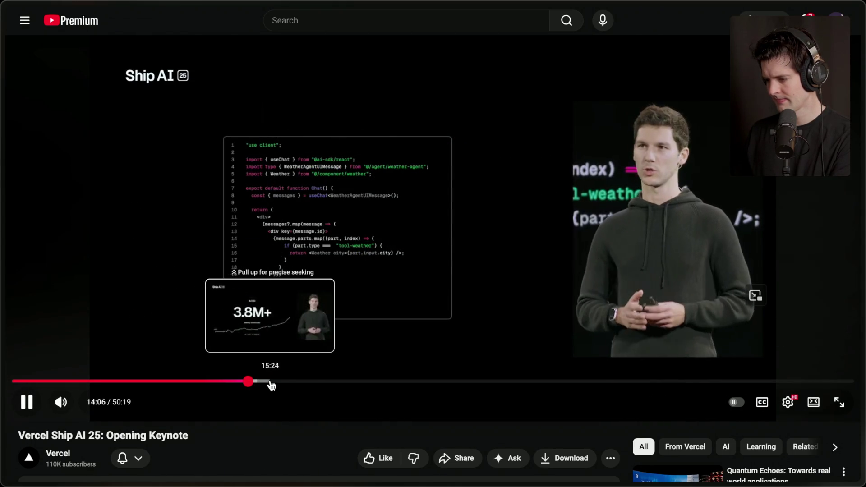
{"action": "left_click", "coordinate": [288, 288]}
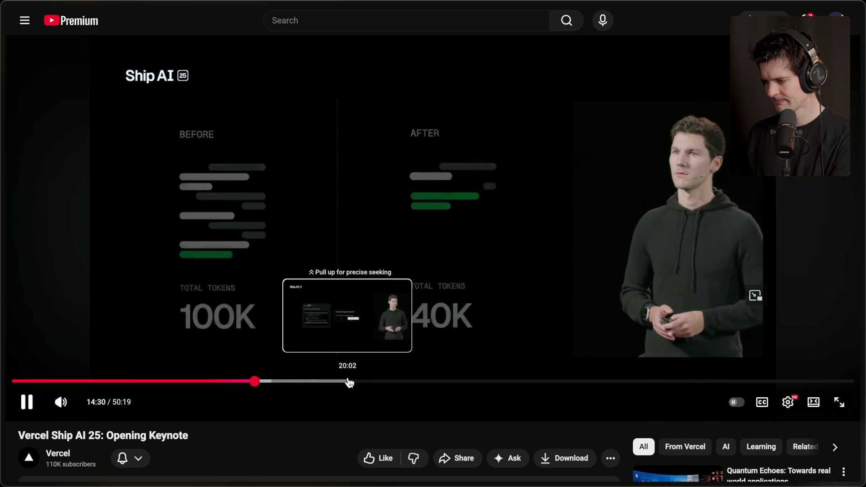
{"action": "left_click", "coordinate": [372, 381]}
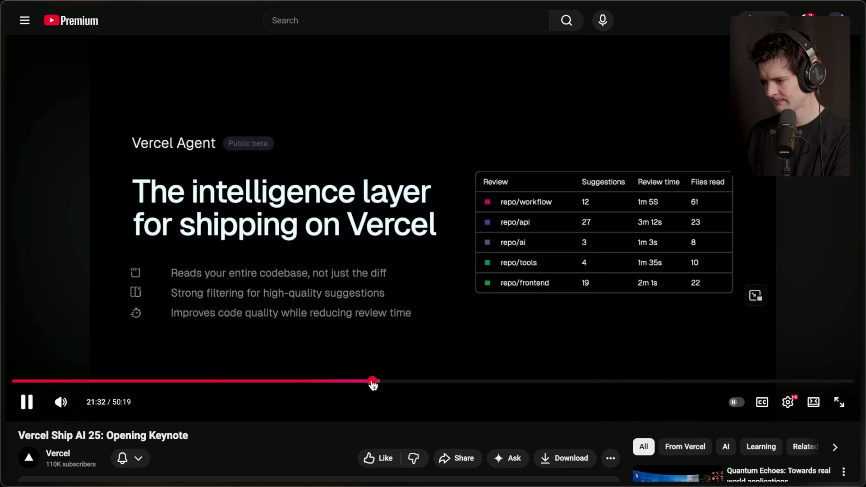
{"action": "left_click", "coordinate": [409, 382]}
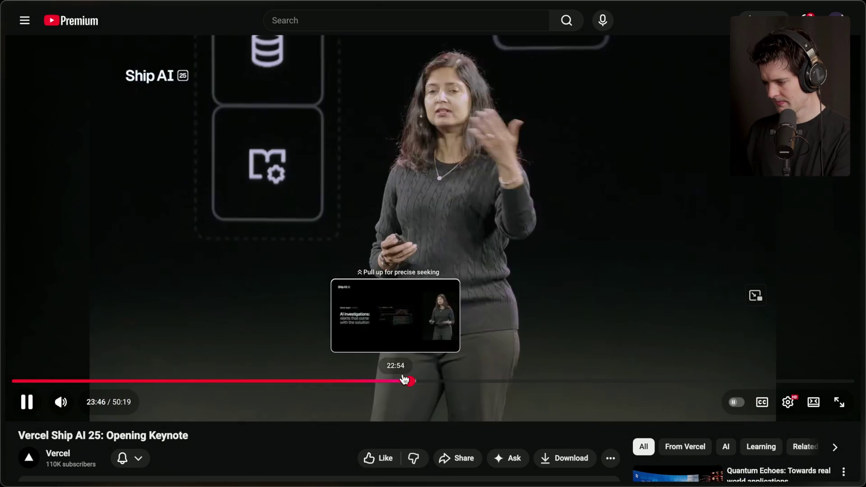
{"action": "left_click", "coordinate": [431, 381]}
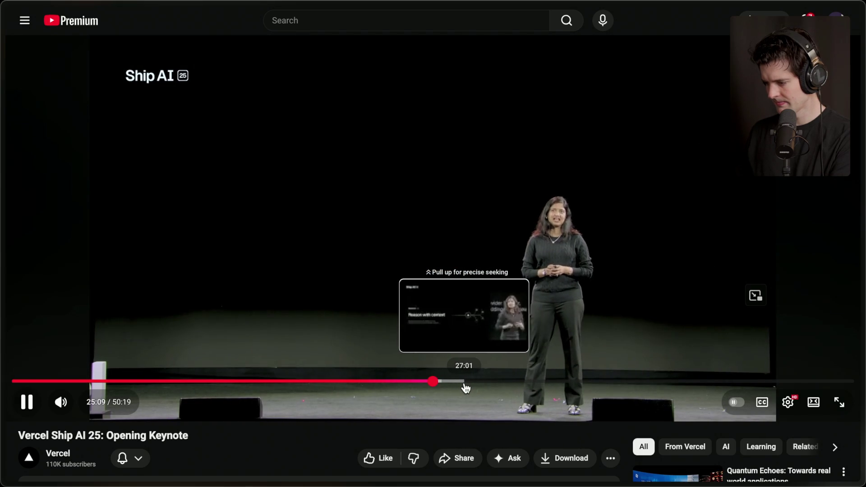
Skim on past the Active CPU pricing slide to the Agents section around 32:25.
{"action": "left_click", "coordinate": [465, 382]}
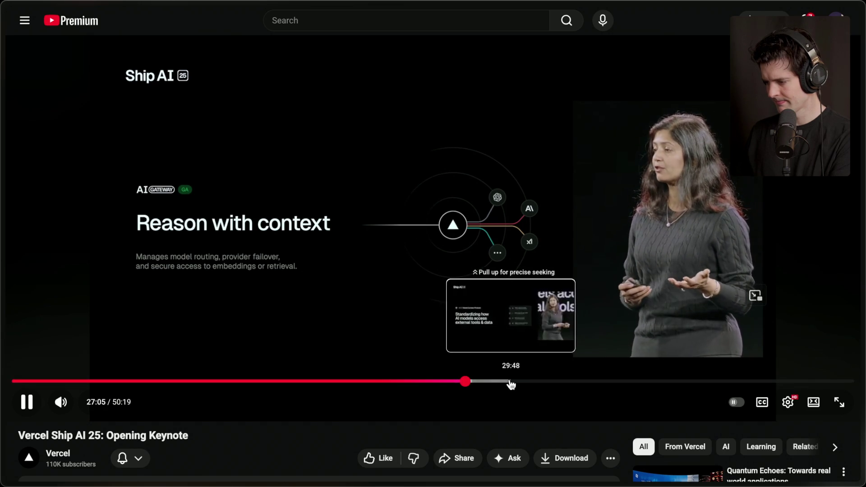
{"action": "left_click", "coordinate": [507, 383]}
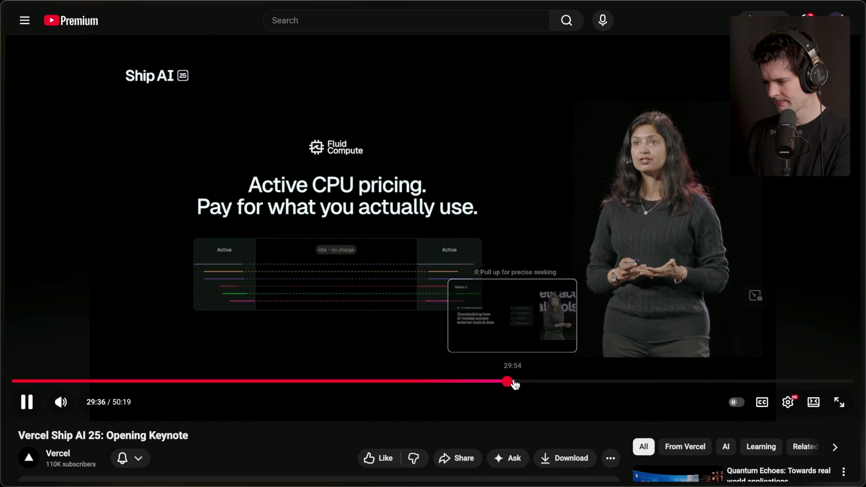
{"action": "left_click", "coordinate": [550, 383]}
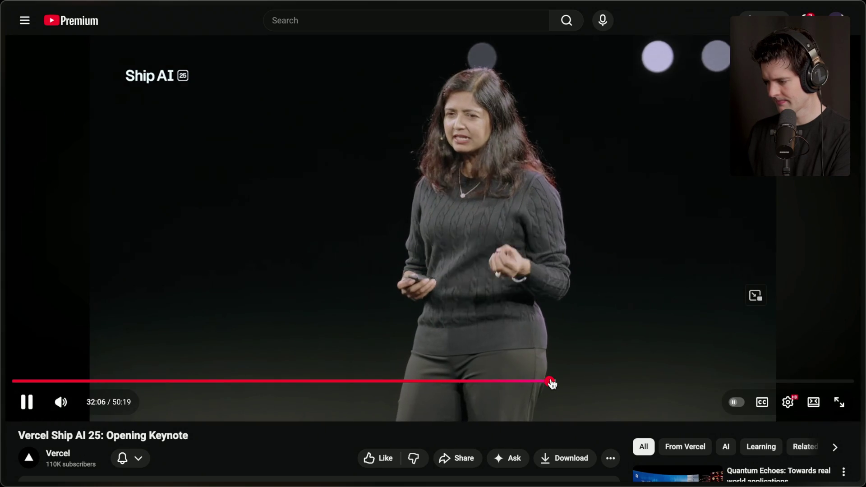
{"action": "left_click", "coordinate": [552, 382]}
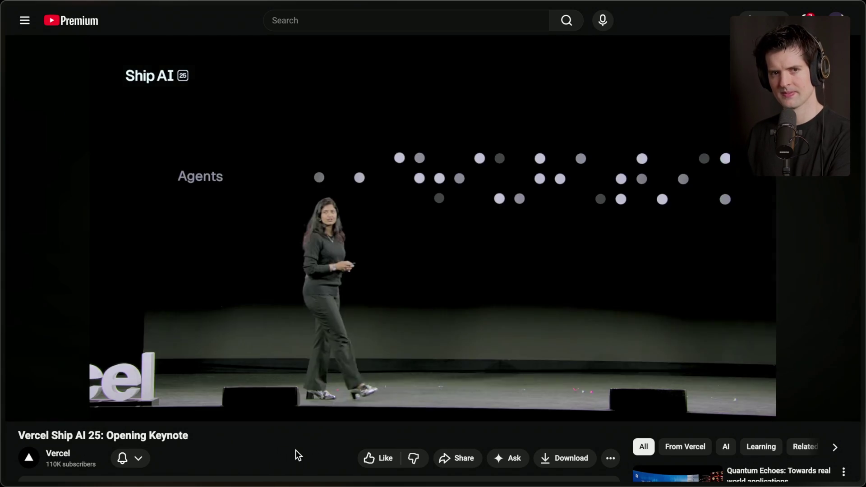
{"action": "key", "text": "Right"}
{"action": "key", "text": "Right"}
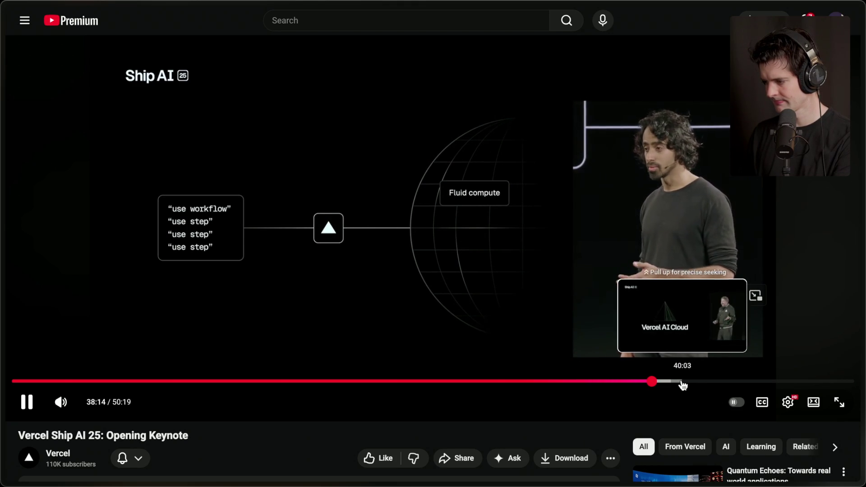
Jump the keynote ahead to about 40:01.
{"action": "left_click", "coordinate": [680, 382]}
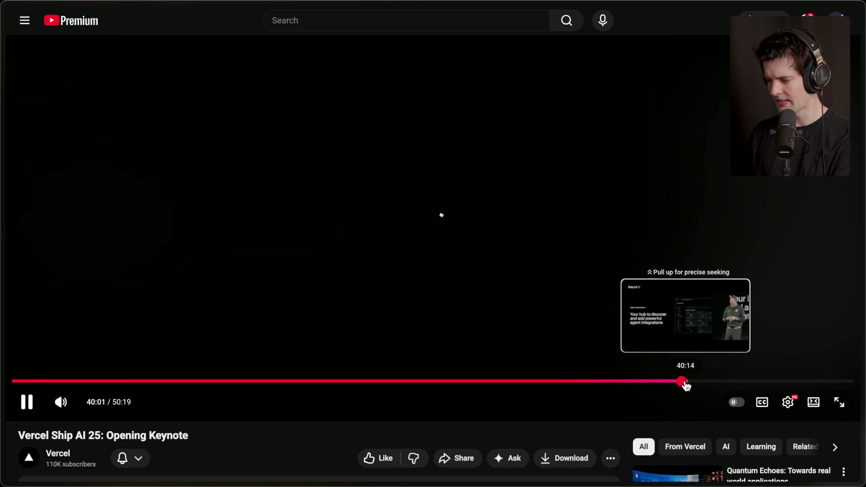
Pause and resume the keynote, then skip it ahead to 42:34.
{"action": "left_click", "coordinate": [640, 308]}
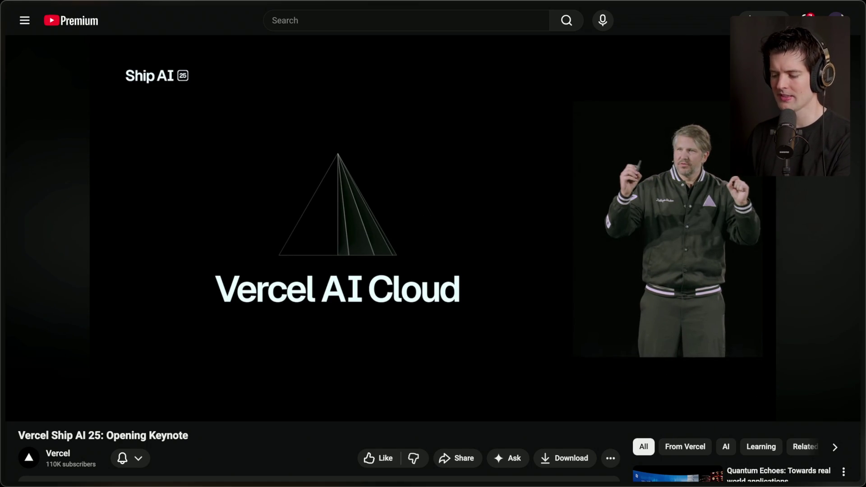
{"action": "mouse_move", "coordinate": [588, 249]}
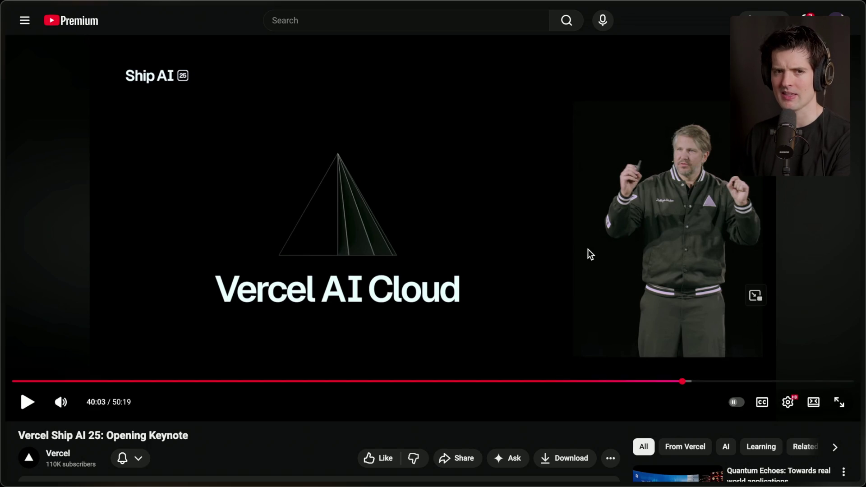
{"action": "left_click", "coordinate": [565, 263]}
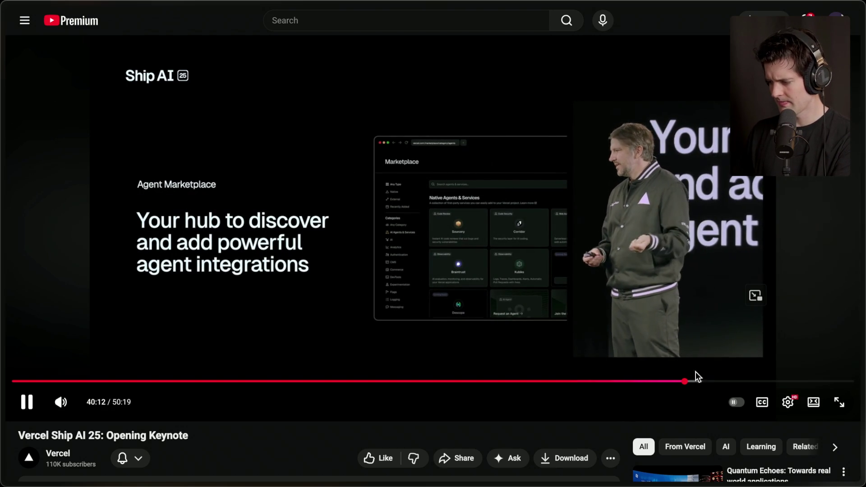
{"action": "left_click", "coordinate": [694, 372]}
{"action": "mouse_move", "coordinate": [700, 385]}
{"action": "left_mouse_down"}
{"action": "mouse_move", "coordinate": [815, 383]}
{"action": "mouse_move", "coordinate": [775, 380]}
{"action": "mouse_move", "coordinate": [807, 383]}
{"action": "mouse_move", "coordinate": [797, 384]}
{"action": "left_mouse_up"}
Skim the closing agent slides, return to 35:31, and close the stray Vercel channel tab.
{"action": "left_click", "coordinate": [789, 383]}
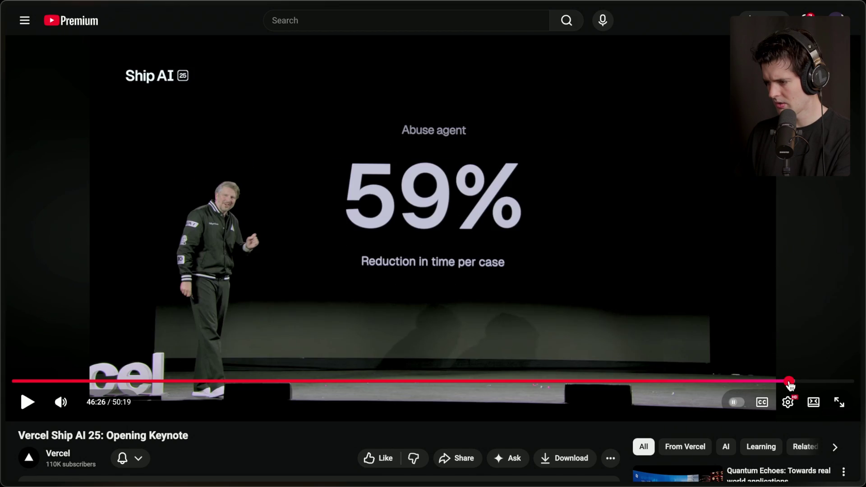
{"action": "left_click", "coordinate": [818, 383]}
{"action": "left_click", "coordinate": [829, 382]}
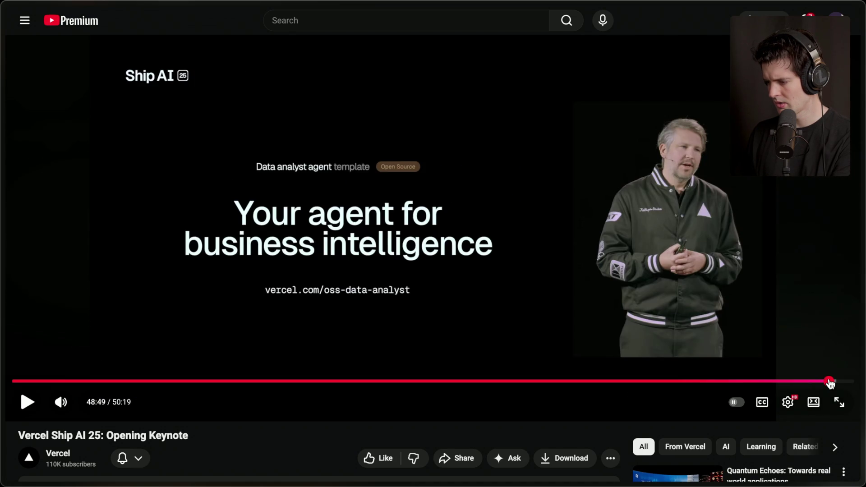
{"action": "left_click", "coordinate": [837, 383]}
{"action": "left_click", "coordinate": [623, 383]}
{"action": "left_click", "coordinate": [607, 382]}
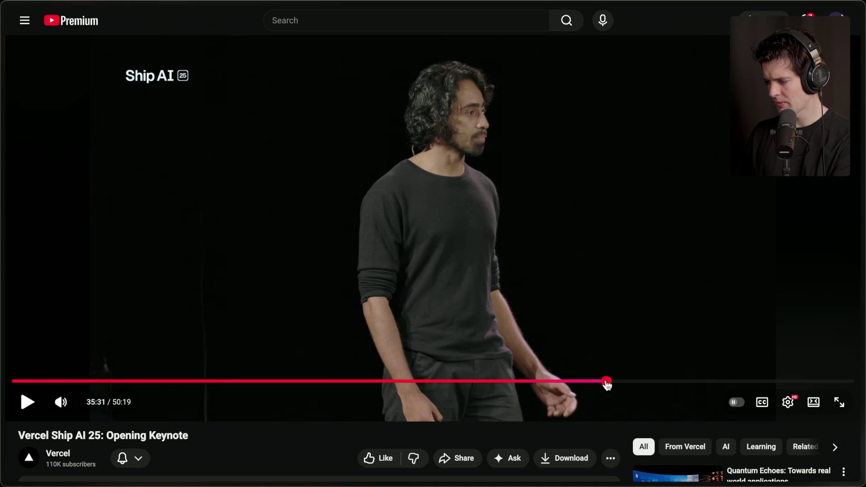
{"action": "left_click", "coordinate": [761, 361]}
{"action": "key", "text": "ctrl+w"}
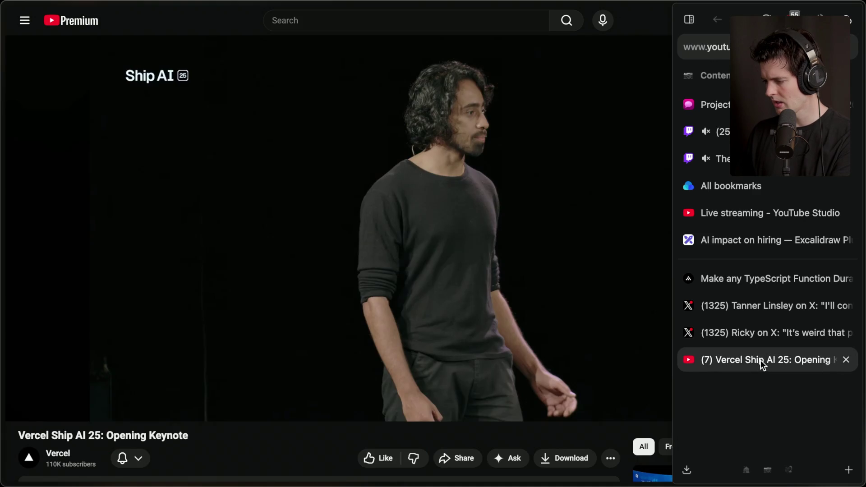
Visit the Workflow DevKit and Twitch tabs, then show the AI impact on hiring board's scene list.
{"action": "left_click", "coordinate": [753, 297]}
{"action": "left_click", "coordinate": [754, 280]}
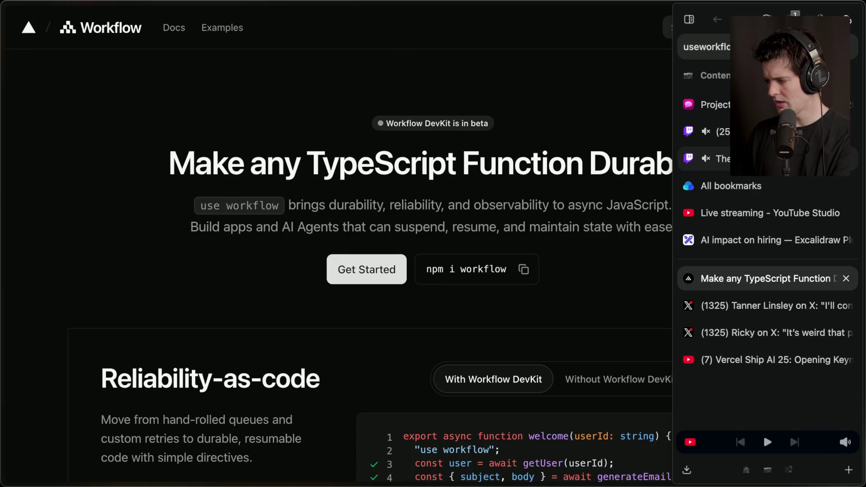
{"action": "left_click", "coordinate": [717, 158]}
{"action": "left_click", "coordinate": [725, 135]}
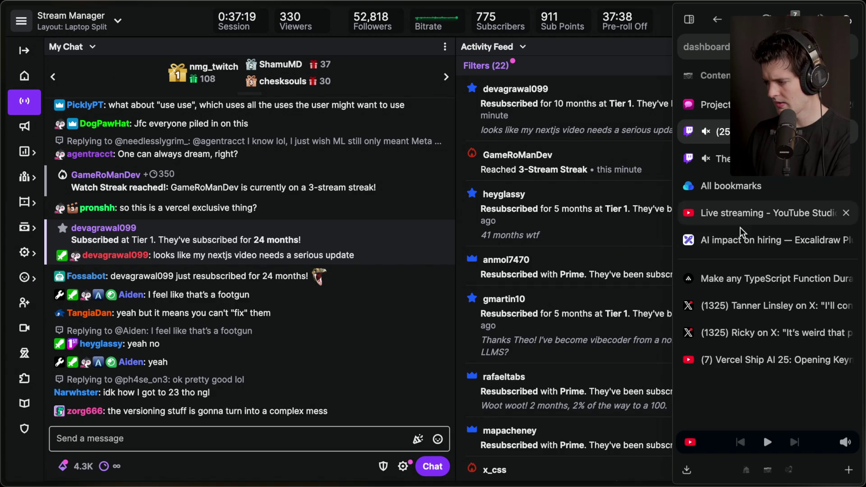
{"action": "left_click", "coordinate": [744, 240]}
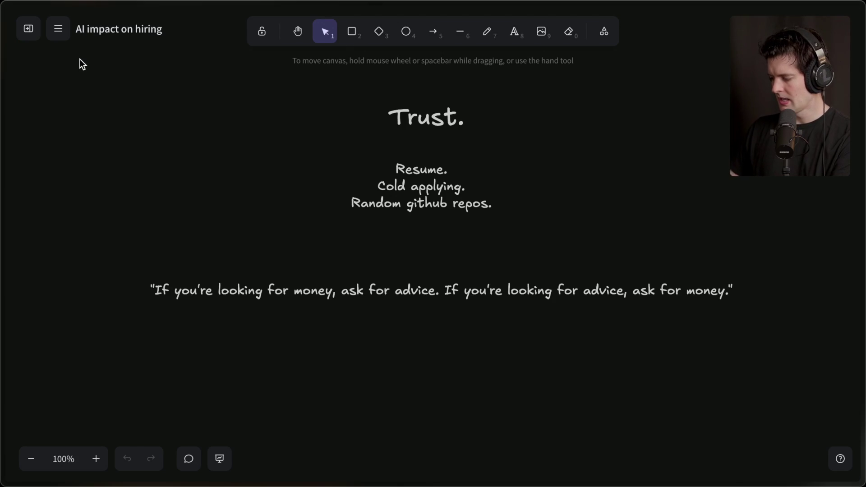
{"action": "left_click", "coordinate": [57, 29]}
{"action": "left_click", "coordinate": [58, 28]}
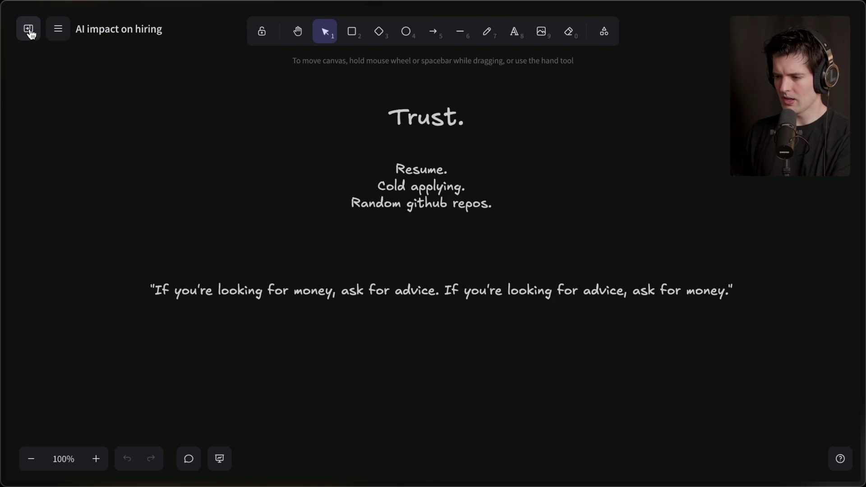
{"action": "left_click", "coordinate": [29, 31]}
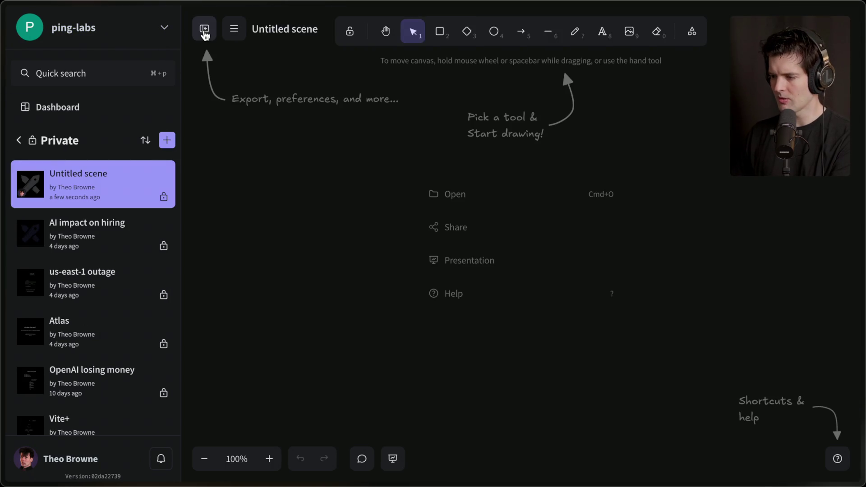
Create a new scene with large 'use drama' text near the top centre, then return to Twitch.
{"action": "left_click", "coordinate": [203, 29]}
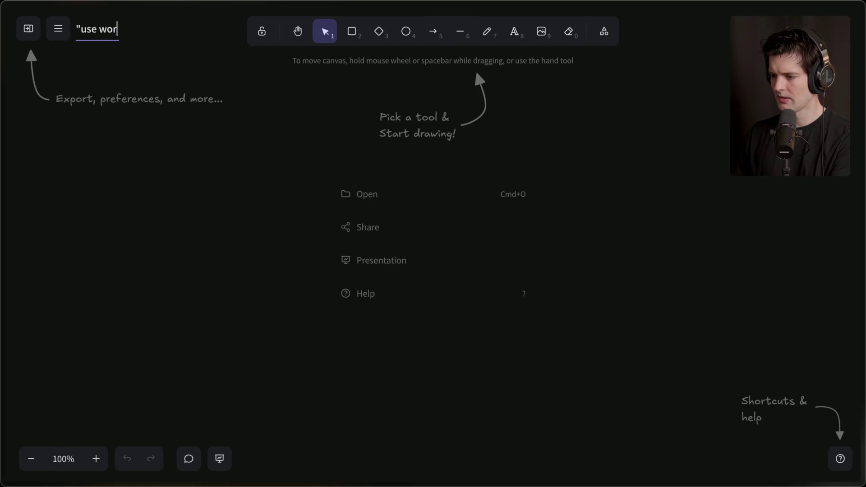
{"action": "left_click", "coordinate": [514, 36]}
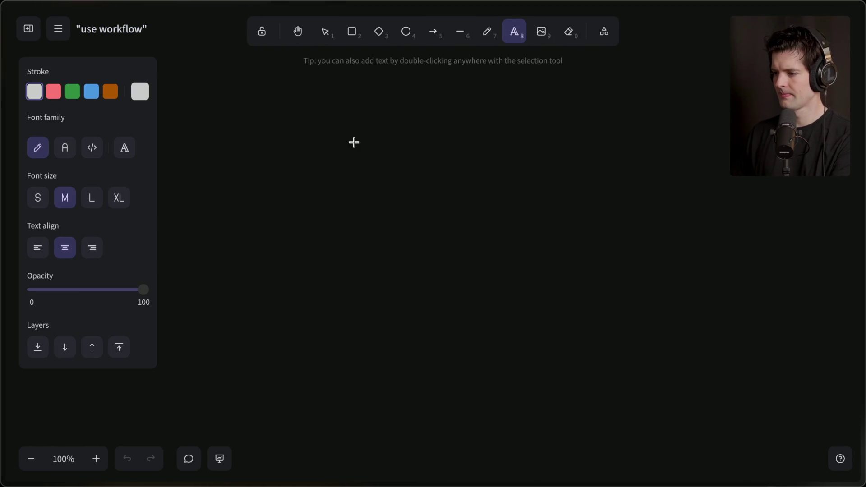
{"action": "left_click", "coordinate": [417, 122]}
{"action": "type", "text": "\"use drama\""}
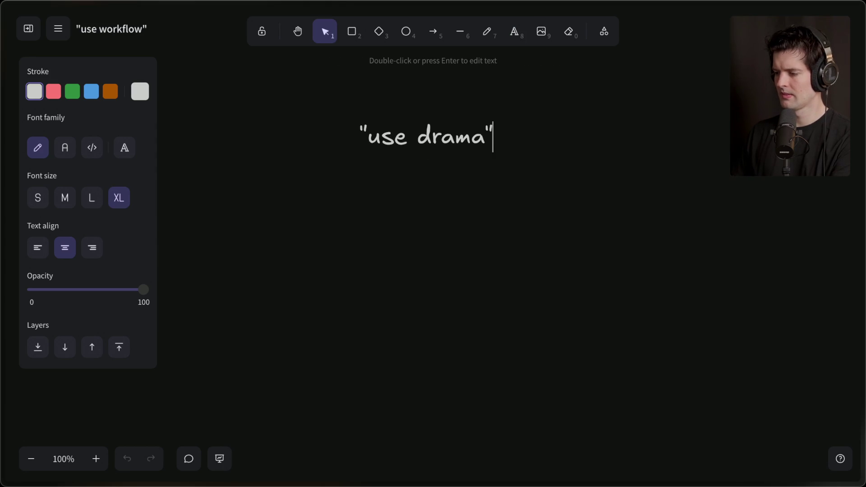
{"action": "type", "text": "e drama\""}
{"action": "left_click", "coordinate": [452, 214]}
{"action": "left_click_drag", "start_coordinate": [428, 130], "coordinate": [429, 88]}
{"action": "left_click", "coordinate": [424, 171]}
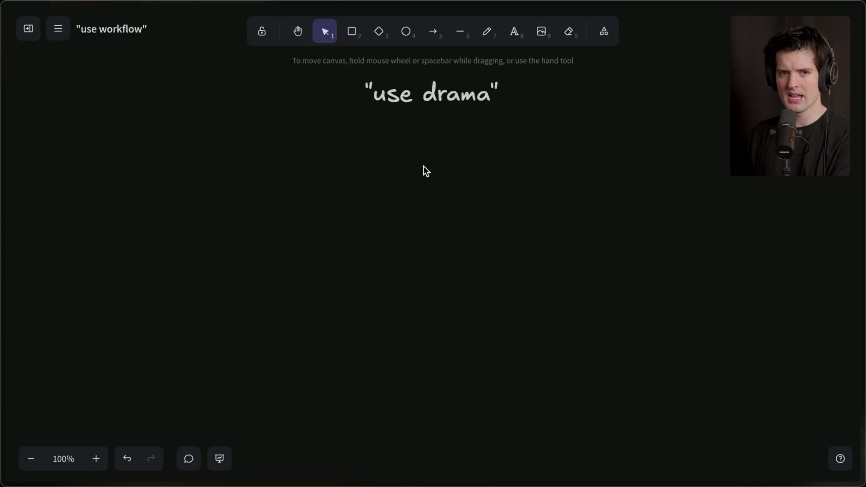
{"action": "mouse_move", "coordinate": [858, 153]}
{"action": "left_click", "coordinate": [721, 132]}
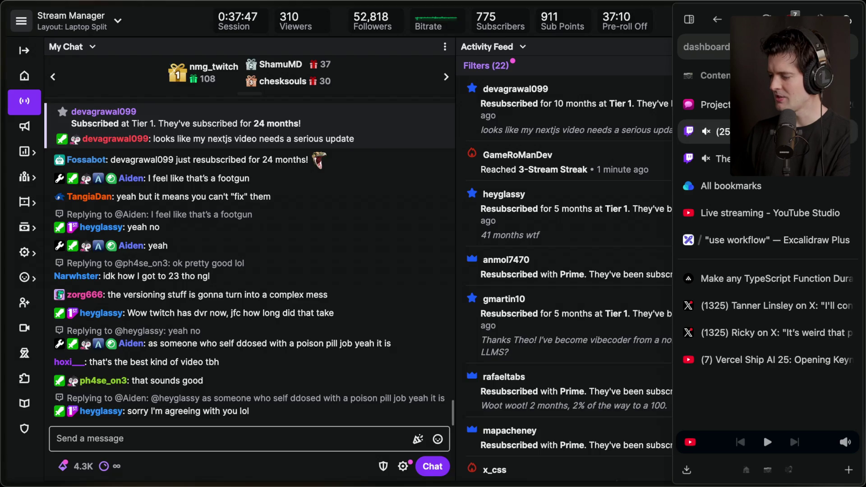
Glance at the YouTube live chat popout, then return to the Workflow DevKit page.
{"action": "key", "text": "super+Tab"}
{"action": "key", "text": "super+Tab"}
{"action": "key", "text": "super+Tab"}
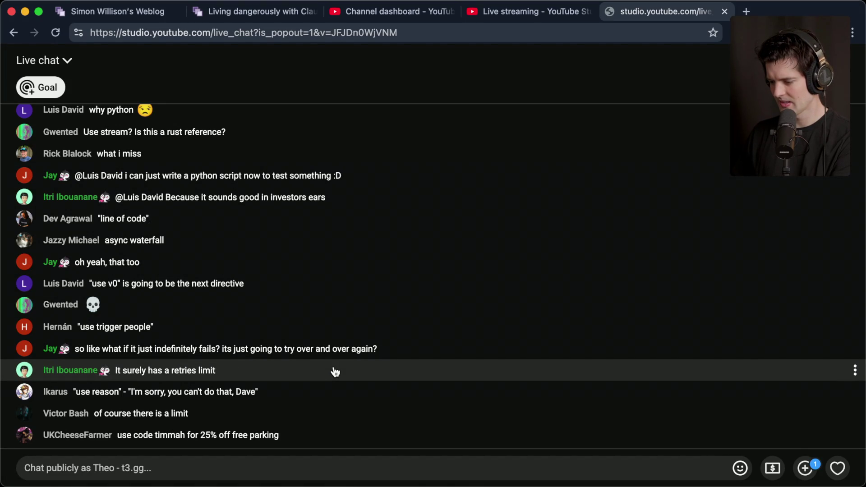
{"action": "key", "text": "super+Tab"}
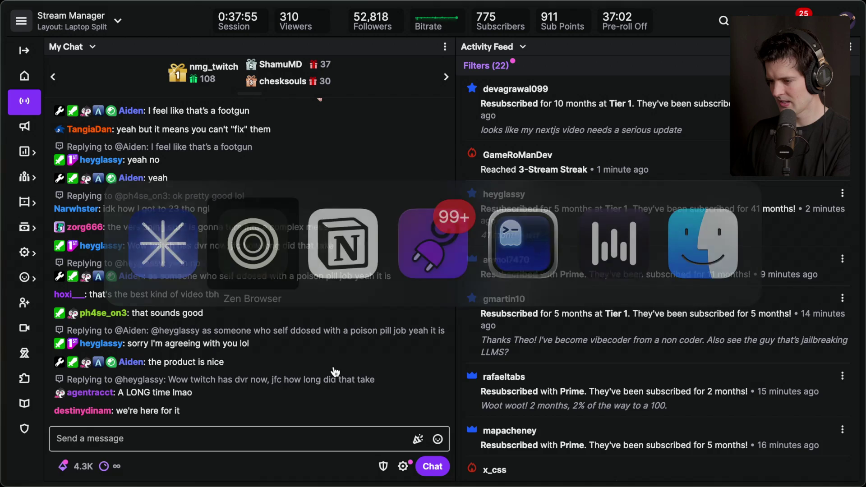
{"action": "mouse_move", "coordinate": [858, 271]}
{"action": "left_click", "coordinate": [747, 280]}
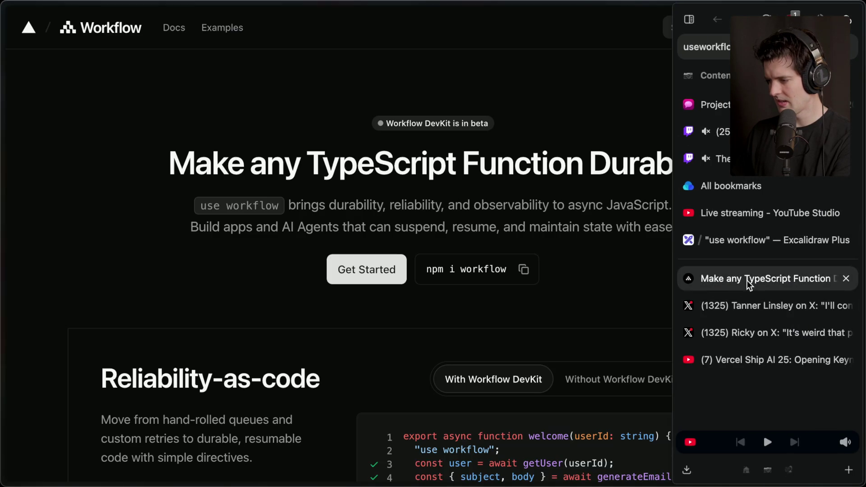
Open the Workflow DevKit docs and start reading the Errors & Retrying guide.
{"action": "left_click", "coordinate": [174, 28], "text": "super"}
{"action": "left_click", "coordinate": [807, 306]}
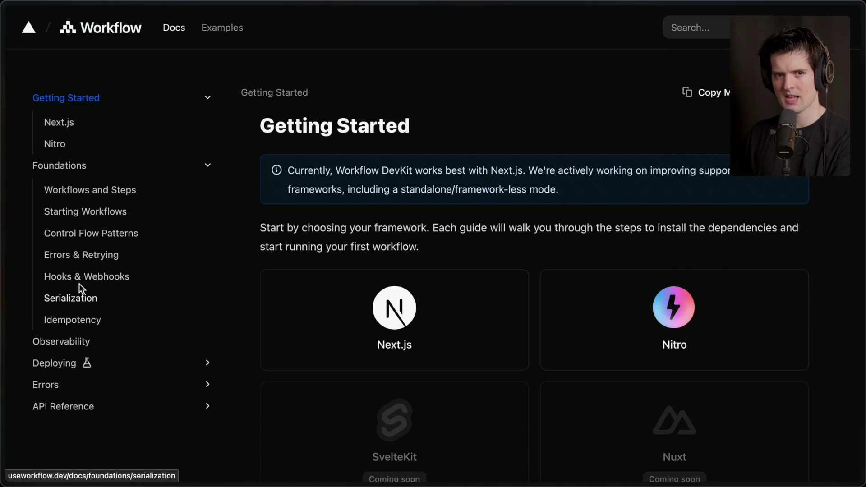
{"action": "left_click", "coordinate": [89, 255]}
{"action": "scroll", "coordinate": [411, 331], "scroll_direction": "down", "scroll_amount": 3}
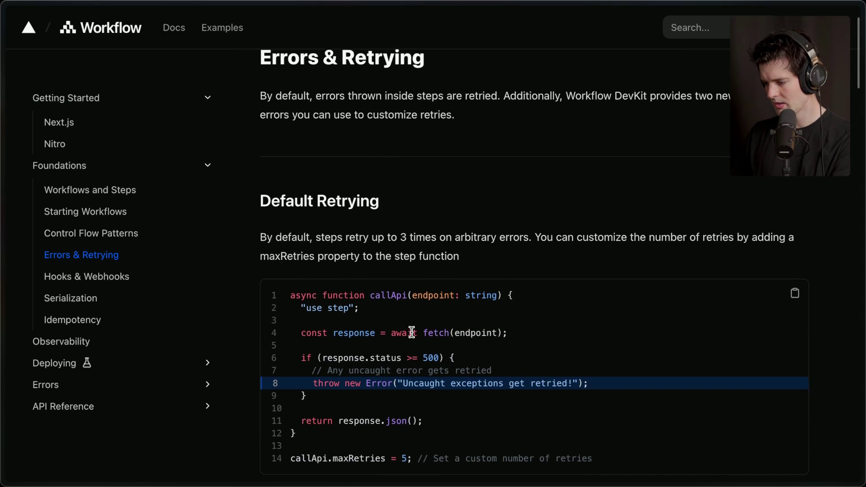
{"action": "scroll", "coordinate": [411, 332], "scroll_direction": "down", "scroll_amount": 3}
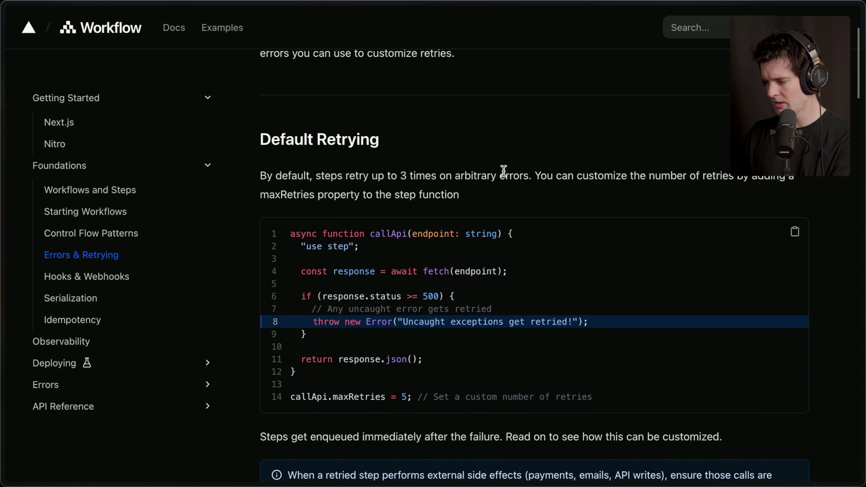
{"action": "scroll", "coordinate": [620, 174], "scroll_direction": "down", "scroll_amount": 10}
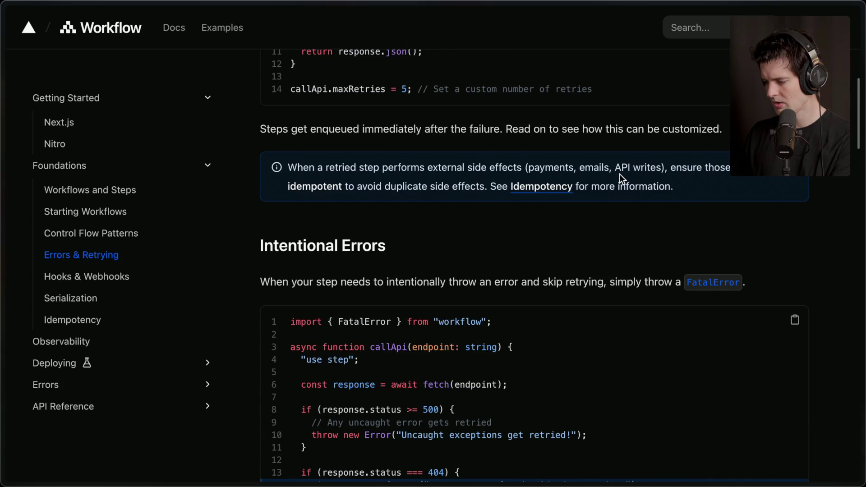
{"action": "scroll", "coordinate": [619, 174], "scroll_direction": "down", "scroll_amount": 8}
Read back and forth through the Errors & Retrying retry code examples.
{"action": "scroll", "coordinate": [620, 174], "scroll_direction": "up", "scroll_amount": 4}
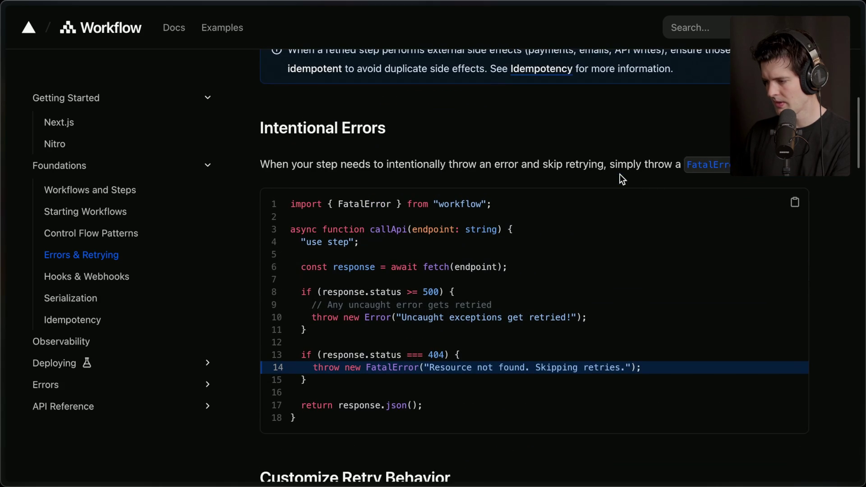
{"action": "left_click_drag", "start_coordinate": [284, 203], "coordinate": [493, 204]}
{"action": "scroll", "coordinate": [504, 204], "scroll_direction": "up", "scroll_amount": 6}
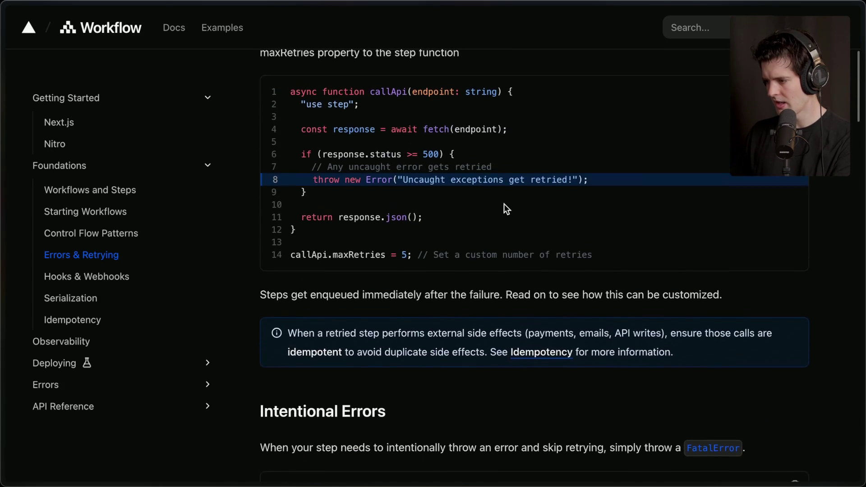
{"action": "scroll", "coordinate": [504, 204], "scroll_direction": "down", "scroll_amount": 10}
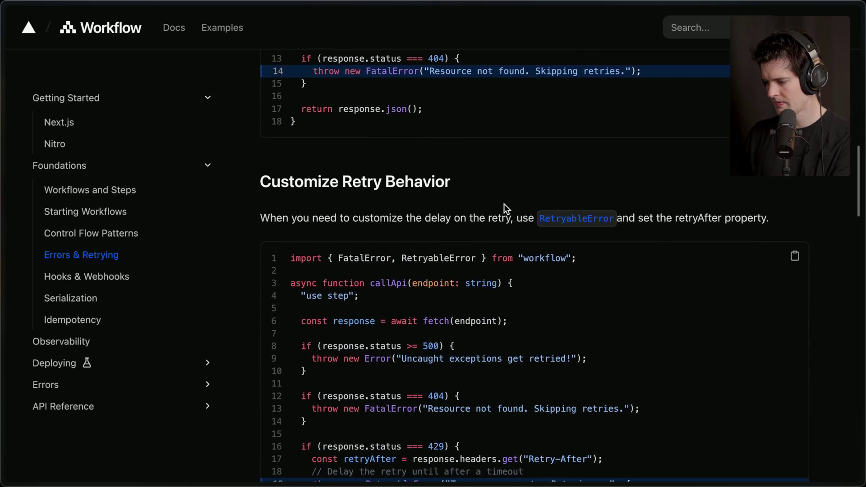
{"action": "scroll", "coordinate": [504, 204], "scroll_direction": "down", "scroll_amount": 3}
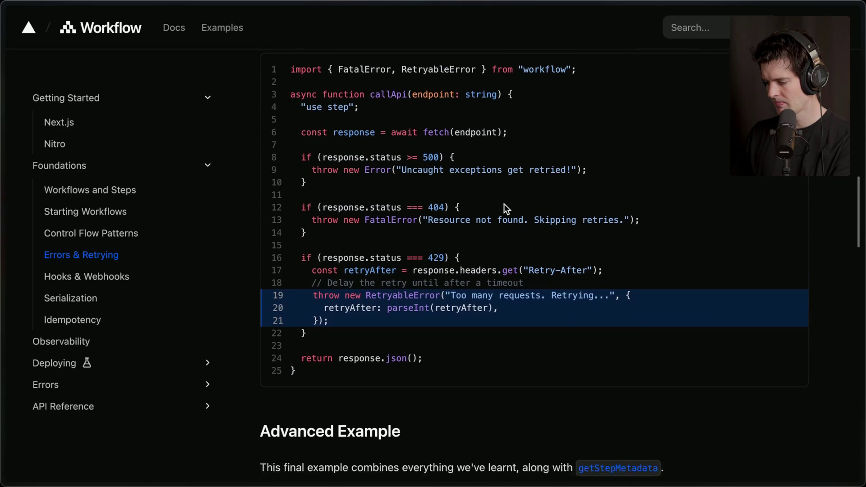
{"action": "scroll", "coordinate": [504, 204], "scroll_direction": "down", "scroll_amount": 4}
{"action": "scroll", "coordinate": [504, 204], "scroll_direction": "up", "scroll_amount": 1}
{"action": "left_click", "coordinate": [495, 163]}
{"action": "scroll", "coordinate": [416, 169], "scroll_direction": "down", "scroll_amount": 7}
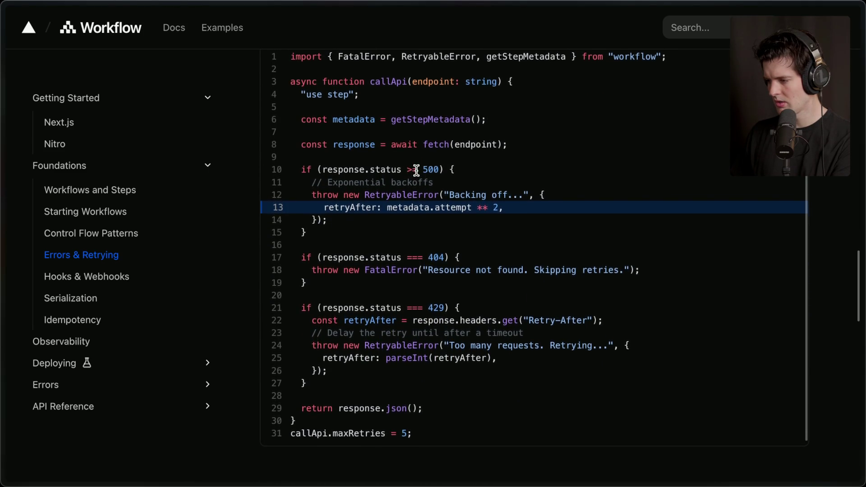
{"action": "scroll", "coordinate": [416, 170], "scroll_direction": "up", "scroll_amount": 1}
{"action": "scroll", "coordinate": [415, 172], "scroll_direction": "up", "scroll_amount": 15}
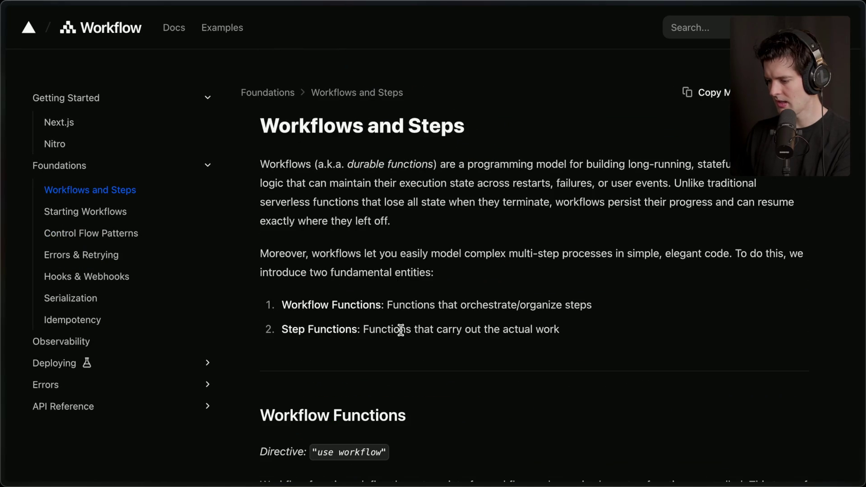
{"action": "scroll", "coordinate": [402, 332], "scroll_direction": "down", "scroll_amount": 15}
{"action": "scroll", "coordinate": [400, 331], "scroll_direction": "down", "scroll_amount": 20}
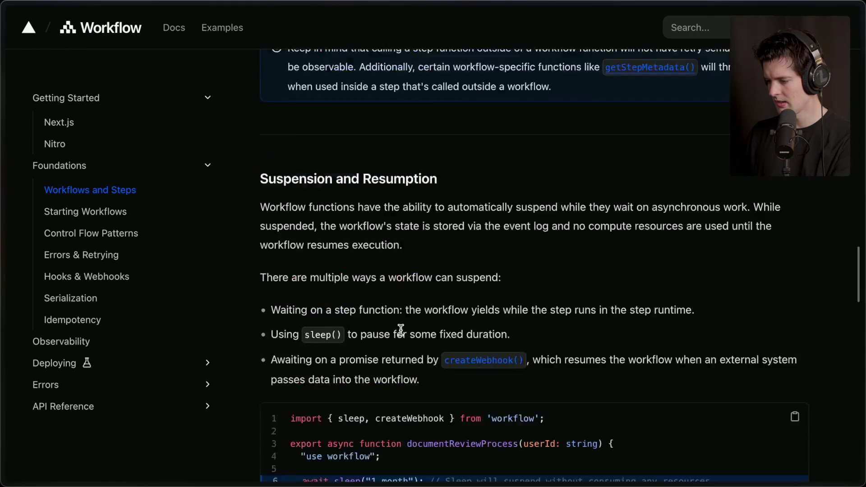
{"action": "scroll", "coordinate": [401, 331], "scroll_direction": "up", "scroll_amount": 20}
{"action": "scroll", "coordinate": [400, 330], "scroll_direction": "up", "scroll_amount": 15}
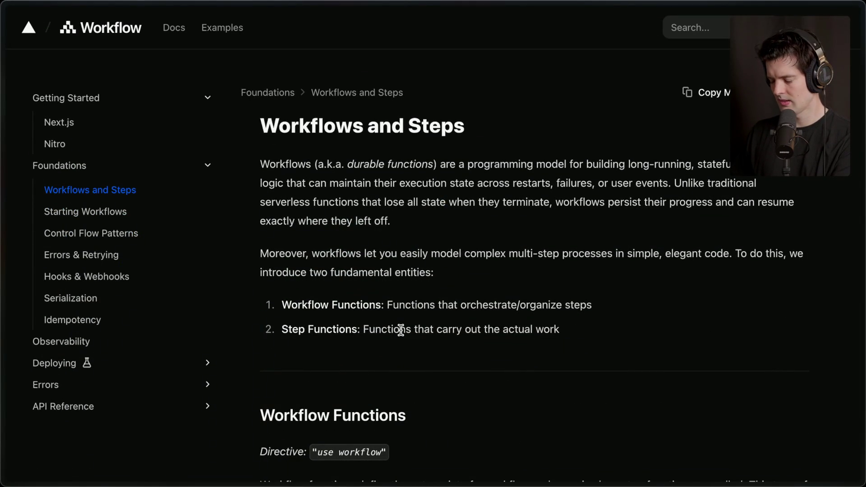
{"action": "scroll", "coordinate": [400, 330], "scroll_direction": "down", "scroll_amount": 8}
{"action": "scroll", "coordinate": [401, 329], "scroll_direction": "down", "scroll_amount": 10}
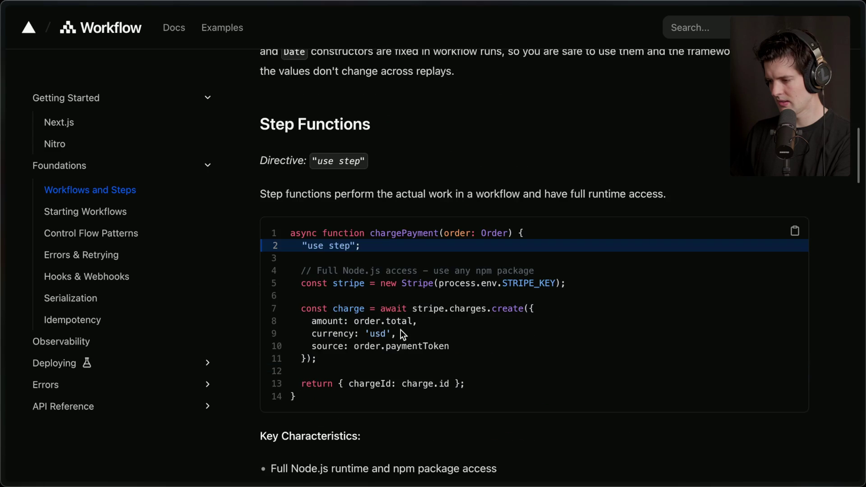
{"action": "scroll", "coordinate": [401, 329], "scroll_direction": "up", "scroll_amount": 12}
{"action": "scroll", "coordinate": [400, 329], "scroll_direction": "up", "scroll_amount": 10}
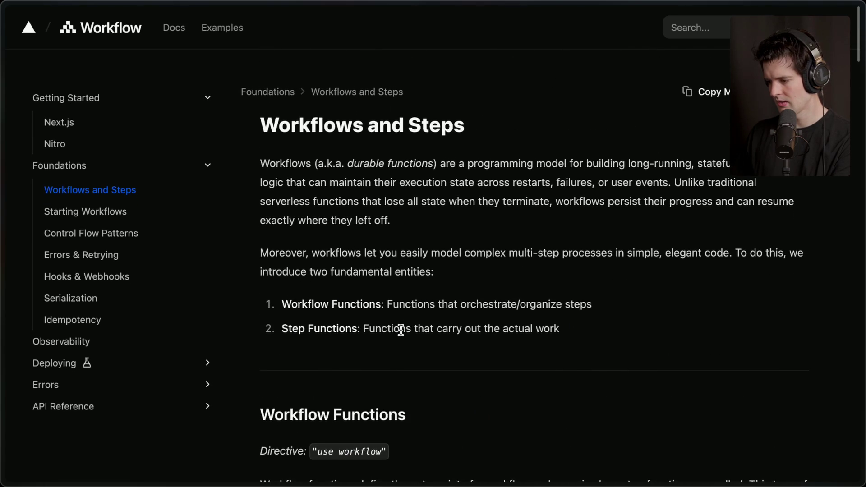
{"action": "scroll", "coordinate": [400, 330], "scroll_direction": "down", "scroll_amount": 8}
{"action": "key", "text": "ctrl+f"}
{"action": "type", "text": "determin"}
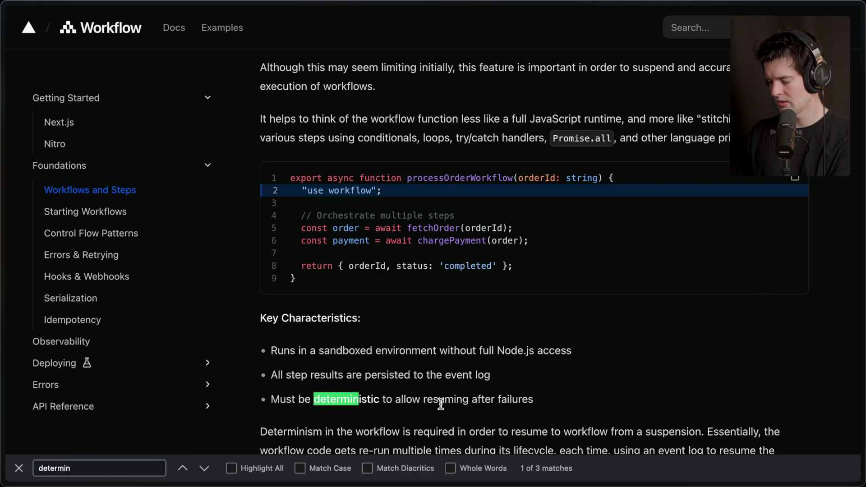
{"action": "scroll", "coordinate": [441, 404], "scroll_direction": "down", "scroll_amount": 2}
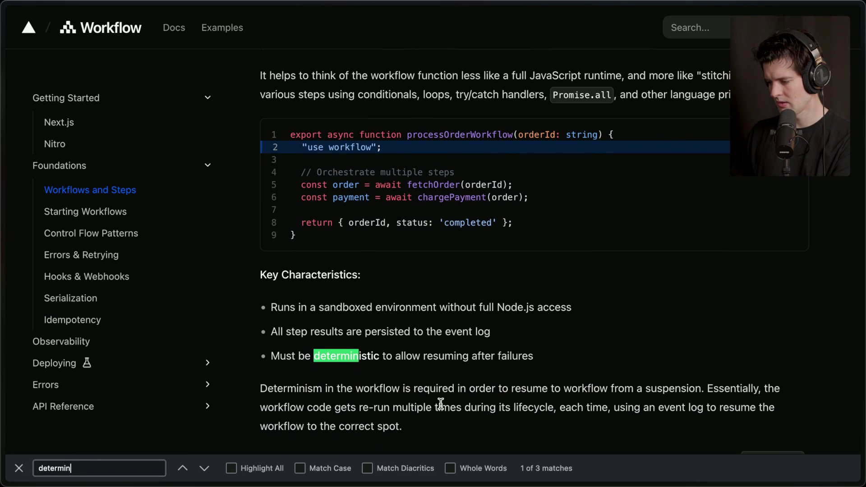
{"action": "key", "text": "Escape"}
{"action": "scroll", "coordinate": [440, 403], "scroll_direction": "down", "scroll_amount": 2}
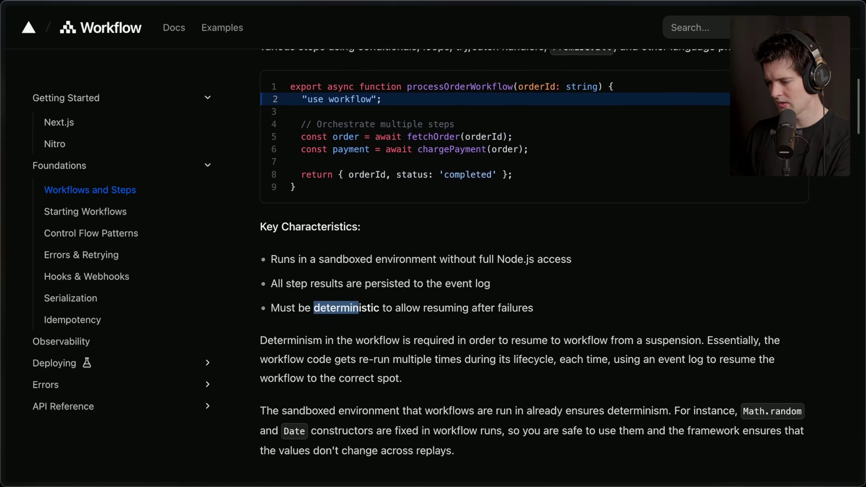
{"action": "scroll", "coordinate": [440, 404], "scroll_direction": "down", "scroll_amount": 1}
{"action": "left_click", "coordinate": [449, 350]}
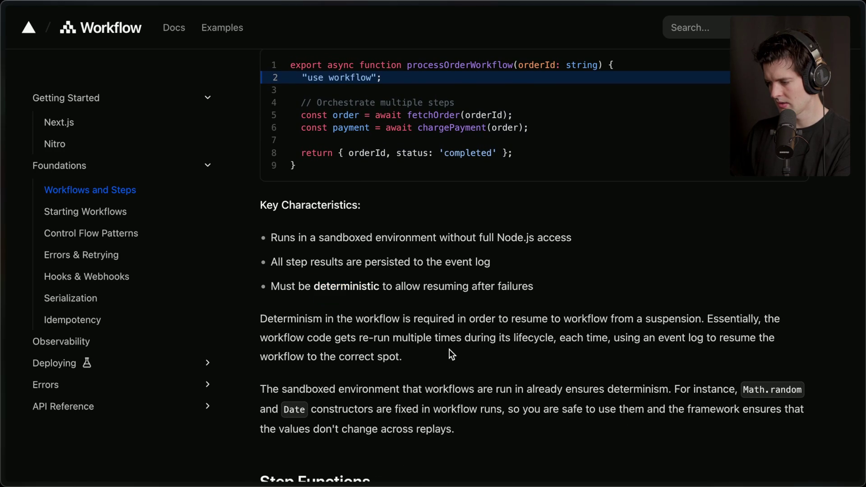
{"action": "scroll", "coordinate": [449, 349], "scroll_direction": "down", "scroll_amount": 1}
{"action": "scroll", "coordinate": [449, 349], "scroll_direction": "down", "scroll_amount": 3}
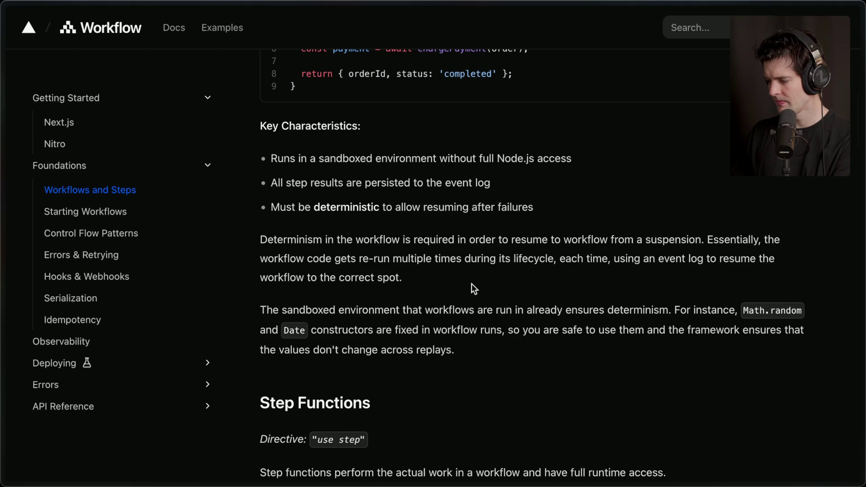
{"action": "scroll", "coordinate": [471, 284], "scroll_direction": "down", "scroll_amount": 3}
{"action": "scroll", "coordinate": [471, 283], "scroll_direction": "down", "scroll_amount": 1}
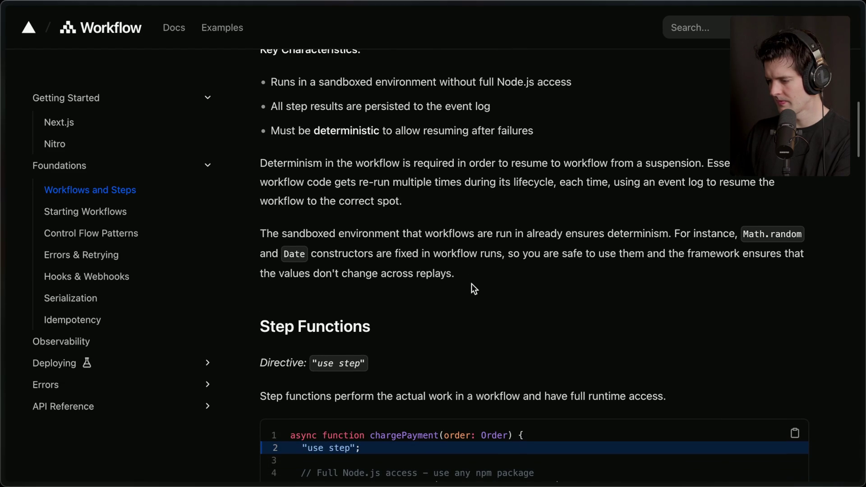
{"action": "scroll", "coordinate": [471, 283], "scroll_direction": "down", "scroll_amount": 10}
{"action": "scroll", "coordinate": [471, 283], "scroll_direction": "up", "scroll_amount": 15}
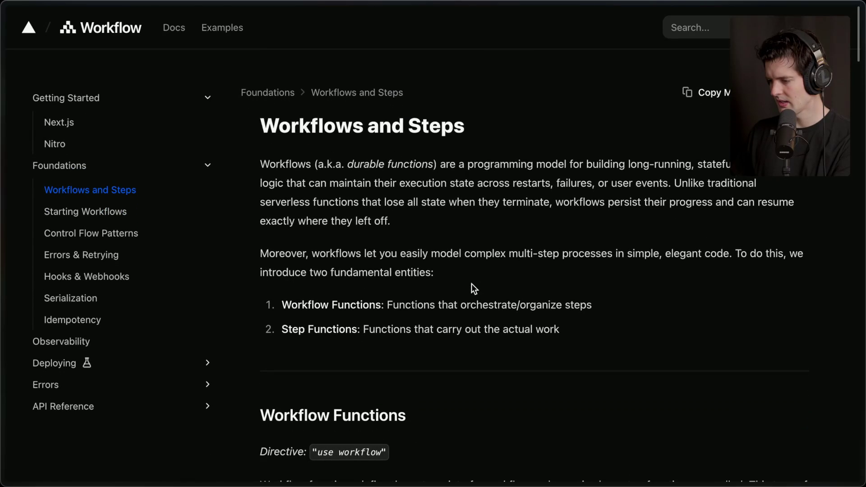
Look over the 'Make any TypeScript Function Durable' page.
{"action": "mouse_move", "coordinate": [863, 284]}
{"action": "left_click", "coordinate": [746, 279]}
{"action": "left_click", "coordinate": [737, 306]}
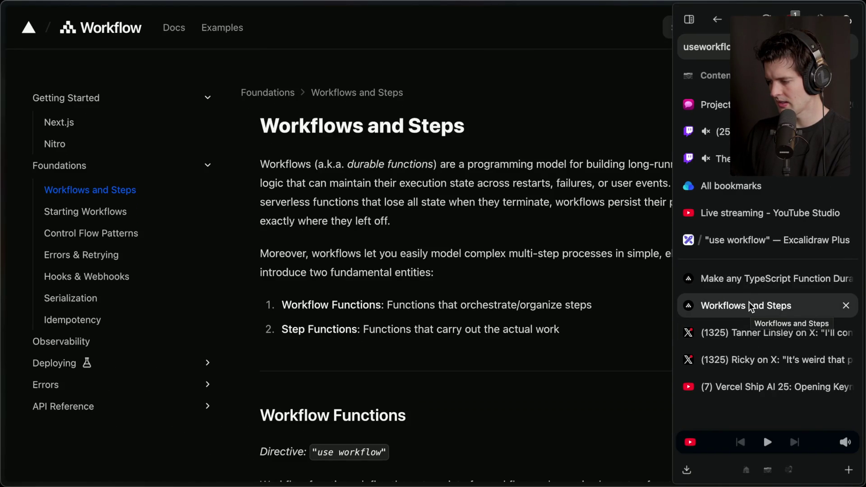
{"action": "left_click", "coordinate": [761, 282]}
{"action": "scroll", "coordinate": [553, 298], "scroll_direction": "down", "scroll_amount": 10}
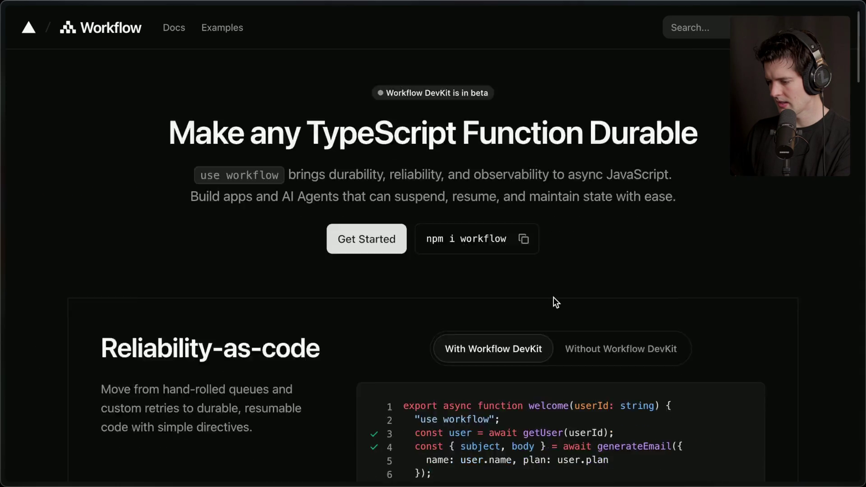
{"action": "scroll", "coordinate": [553, 298], "scroll_direction": "up", "scroll_amount": 12}
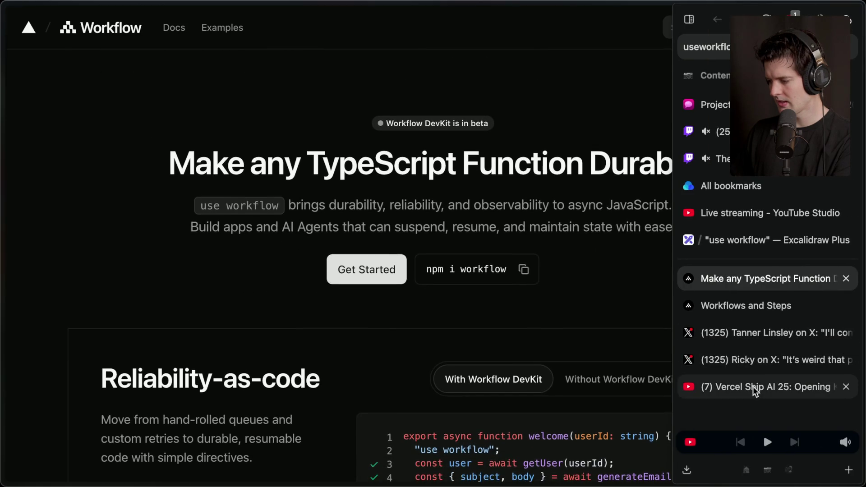
Play the keynote from 35:54 on the 'use workflow'/'use step' slide, then return to Twitch.
{"action": "left_click", "coordinate": [753, 387]}
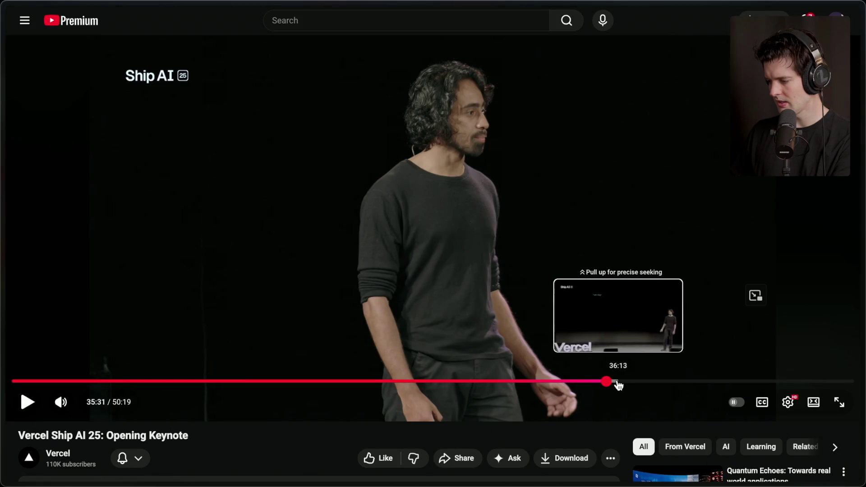
{"action": "left_click", "coordinate": [614, 382]}
{"action": "left_click", "coordinate": [515, 297]}
{"action": "left_click", "coordinate": [515, 299]}
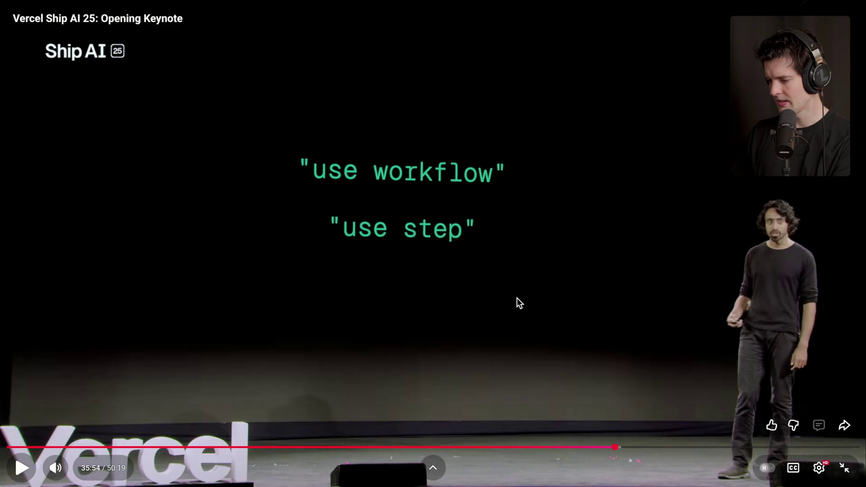
{"action": "key", "text": "Escape"}
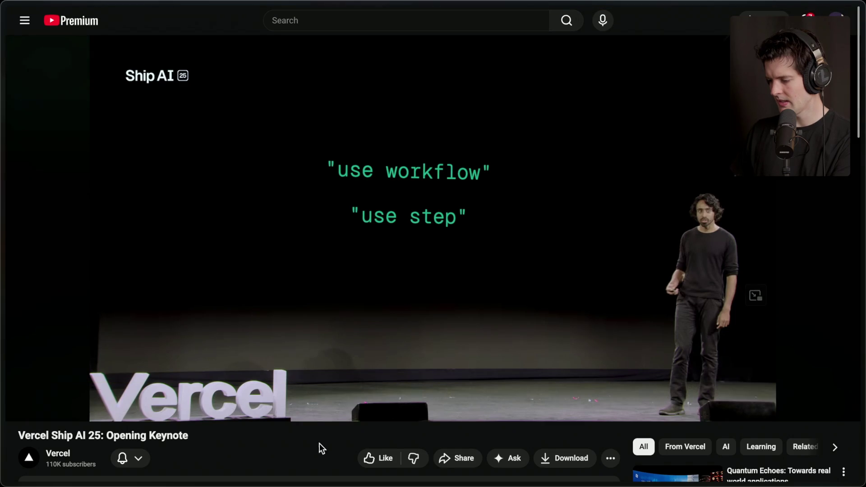
{"action": "mouse_move", "coordinate": [861, 383]}
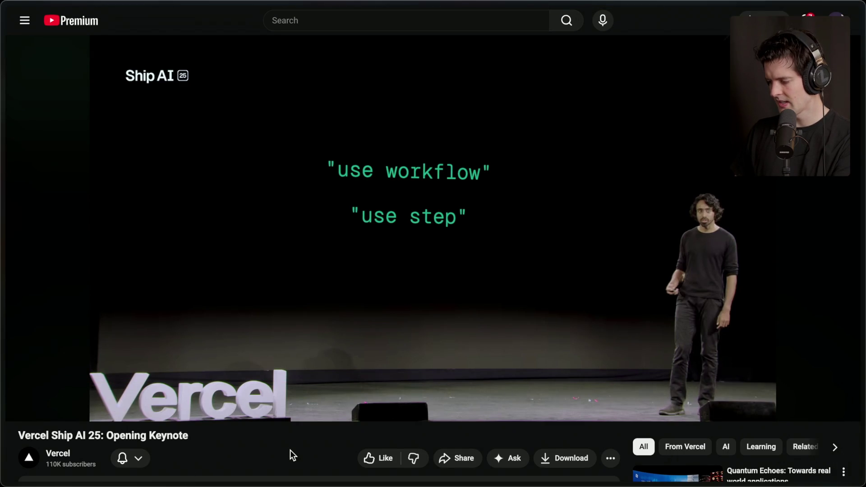
{"action": "mouse_move", "coordinate": [858, 270]}
{"action": "left_click", "coordinate": [712, 131]}
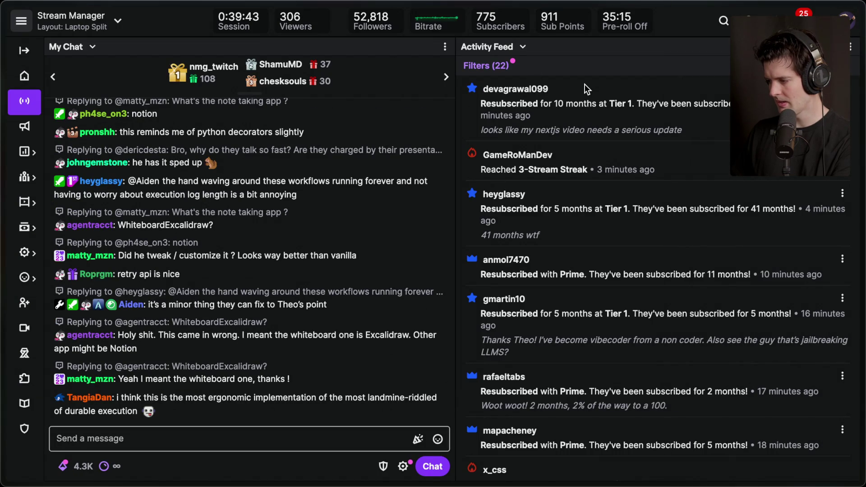
Scroll through the Twitch chat, highlighting the '41 months wtf' and Prime resubscription lines.
{"action": "scroll", "coordinate": [584, 84], "scroll_direction": "down", "scroll_amount": 2}
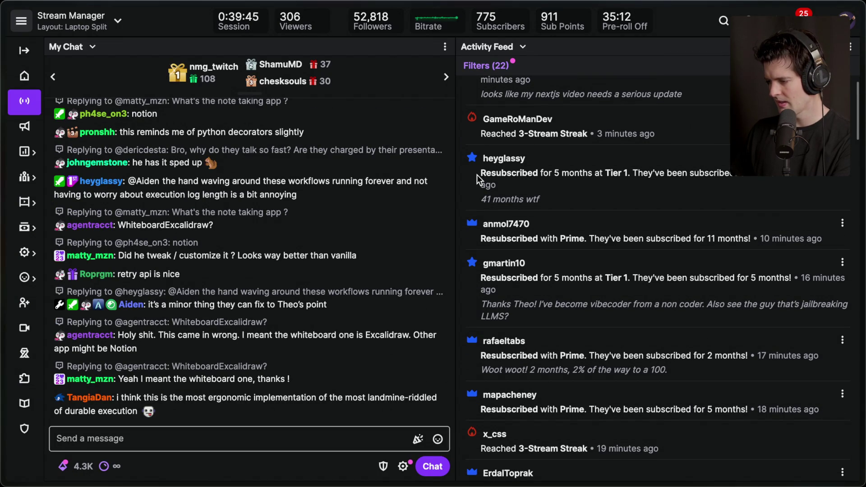
{"action": "triple_click", "coordinate": [567, 198]}
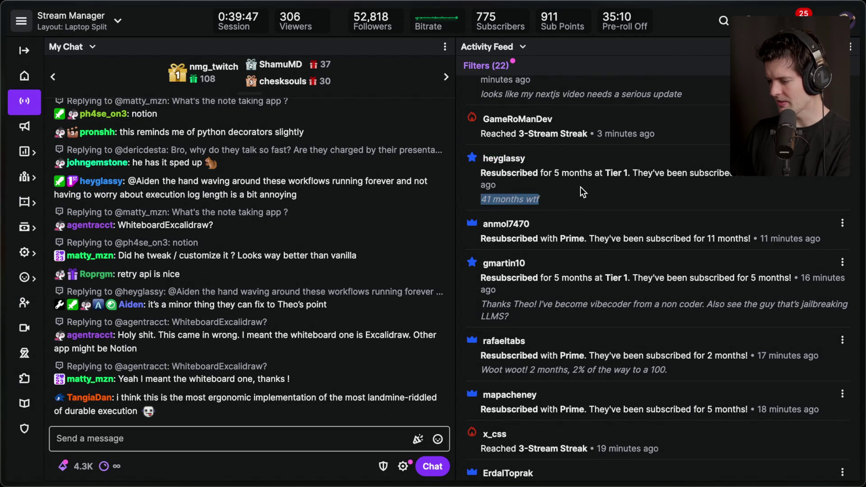
{"action": "left_click", "coordinate": [586, 206]}
{"action": "triple_click", "coordinate": [613, 238]}
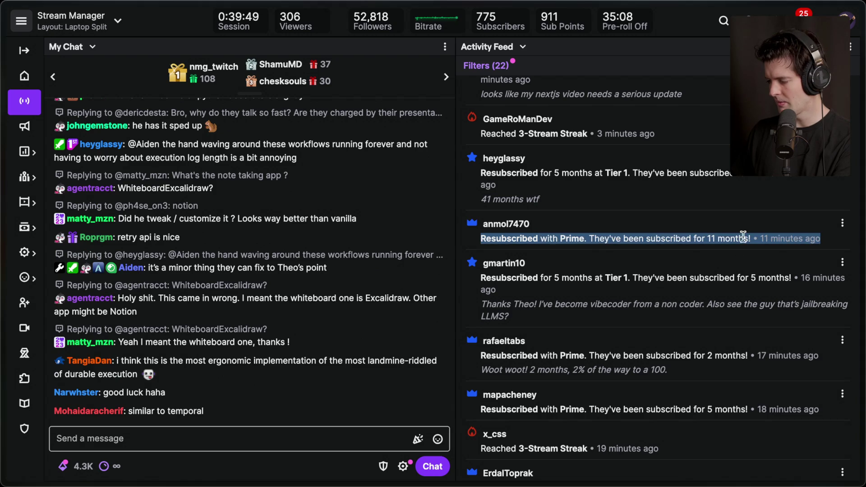
{"action": "left_click", "coordinate": [626, 219]}
{"action": "scroll", "coordinate": [627, 218], "scroll_direction": "down", "scroll_amount": 1}
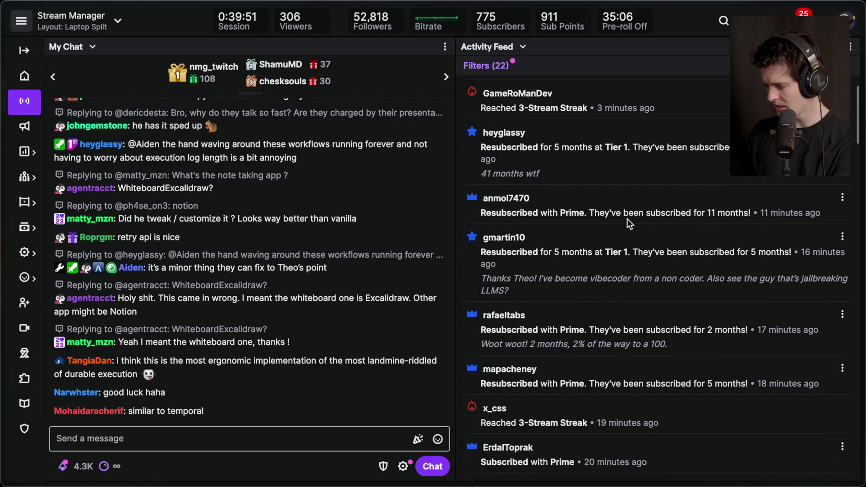
Add a 'use drama' stream marker with /marker, then go back to the Vercel keynote.
{"action": "left_click", "coordinate": [183, 438]}
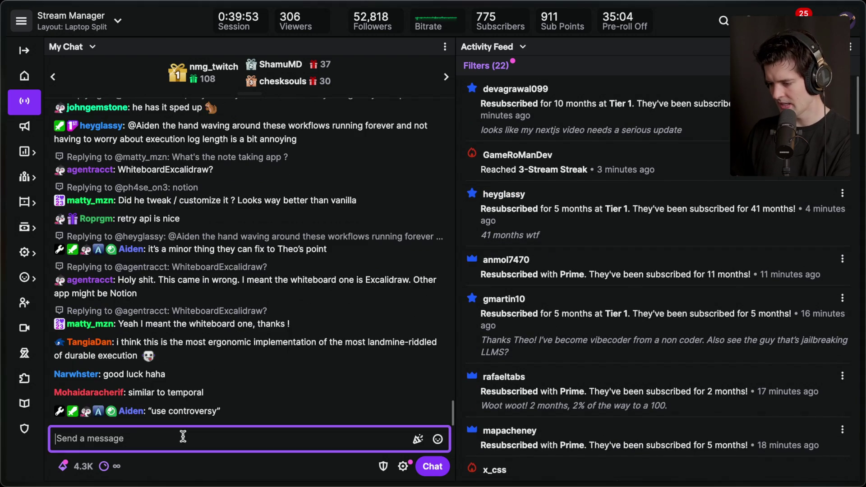
{"action": "type", "text": "/ma"}
{"action": "key", "text": "Tab"}
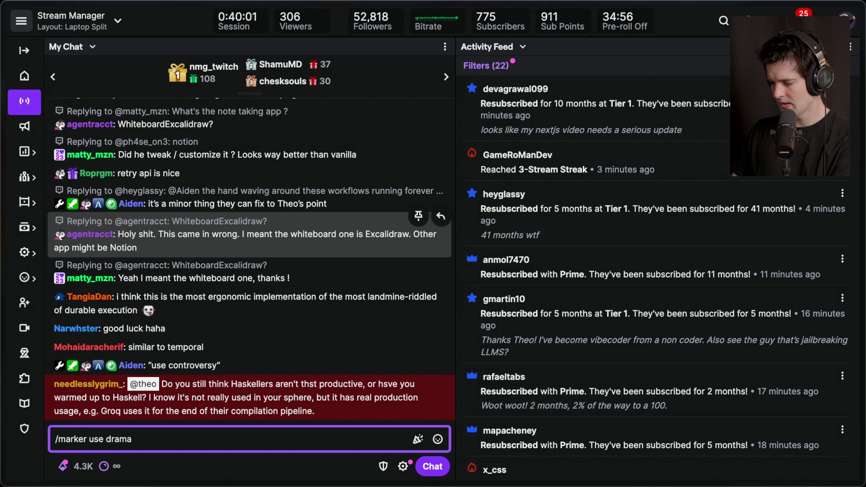
{"action": "key", "text": "Return"}
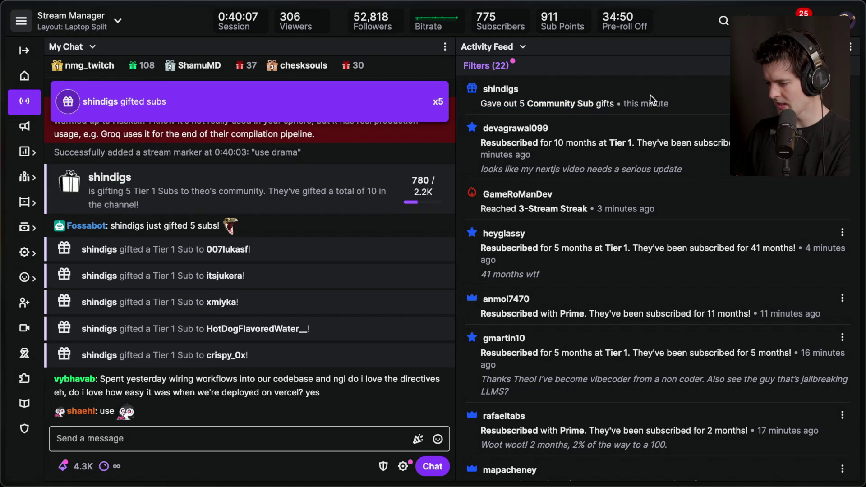
{"action": "left_click", "coordinate": [313, 447]}
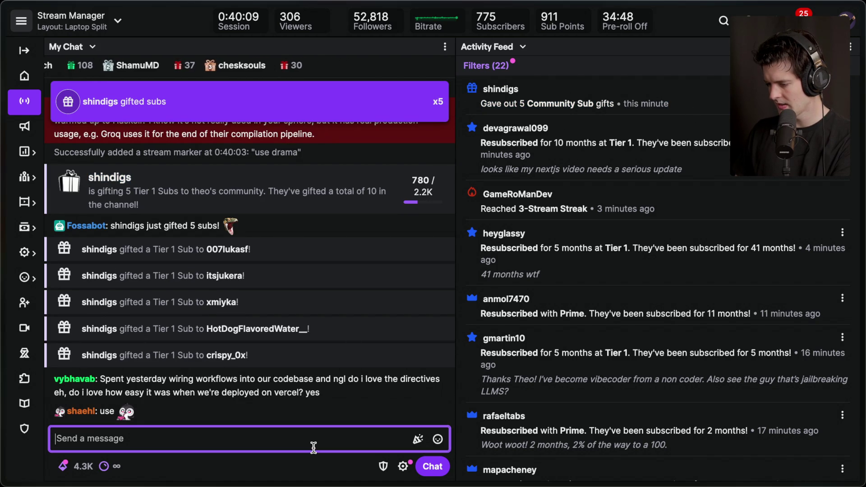
{"action": "key", "text": "Escape"}
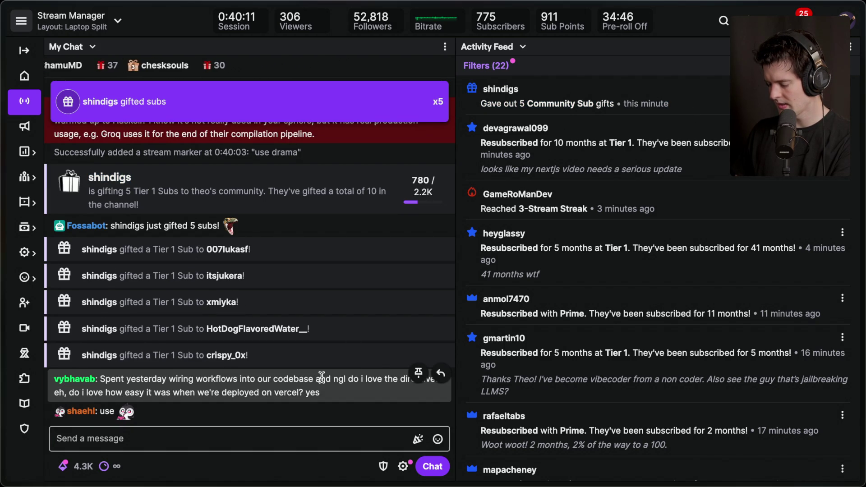
{"action": "mouse_move", "coordinate": [862, 343]}
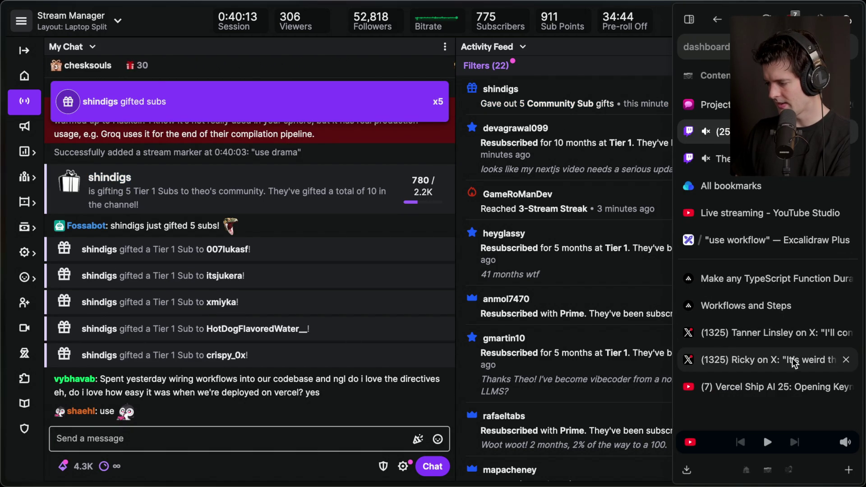
{"action": "left_click", "coordinate": [761, 390]}
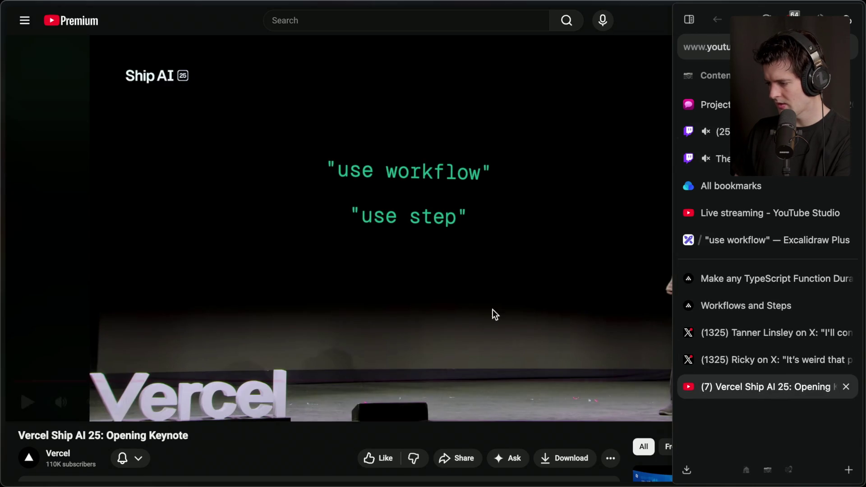
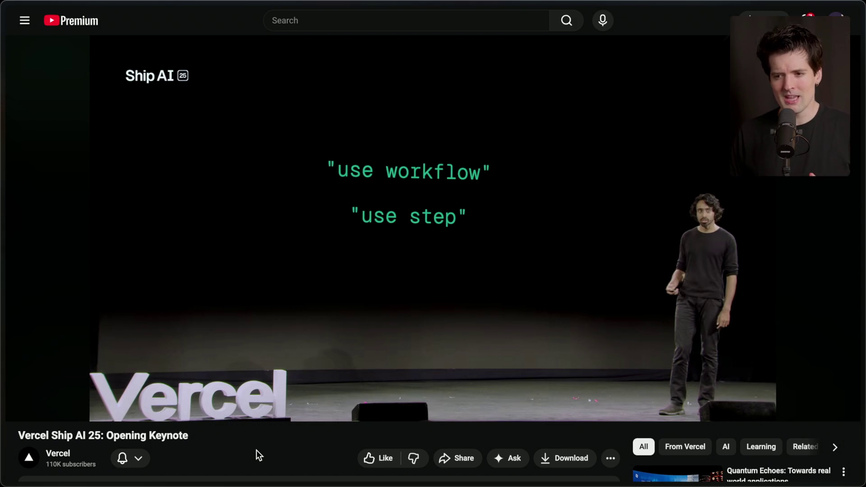
Start a web search for "use strict", then cancel it and dismiss an accidental save dialog.
{"action": "key", "text": "super+t"}
{"action": "type", "text": "\"use strict\""}
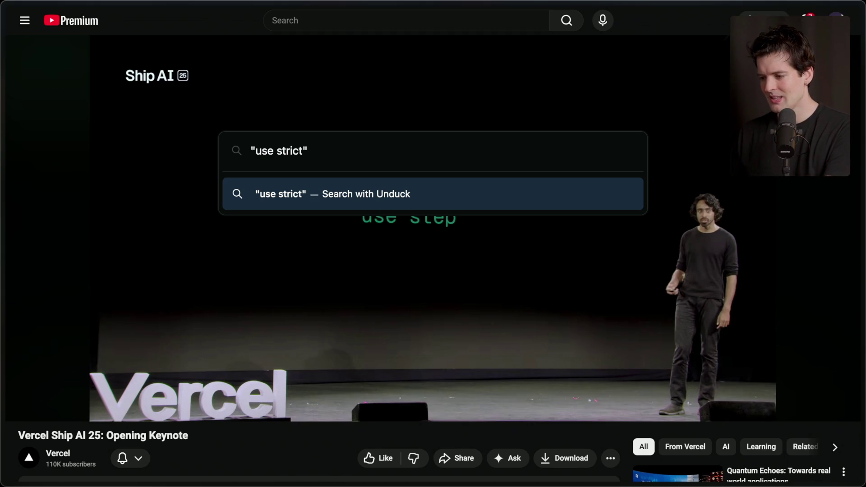
{"action": "key", "text": "Escape"}
{"action": "key", "text": "ctrl+s"}
{"action": "key", "text": "Escape"}
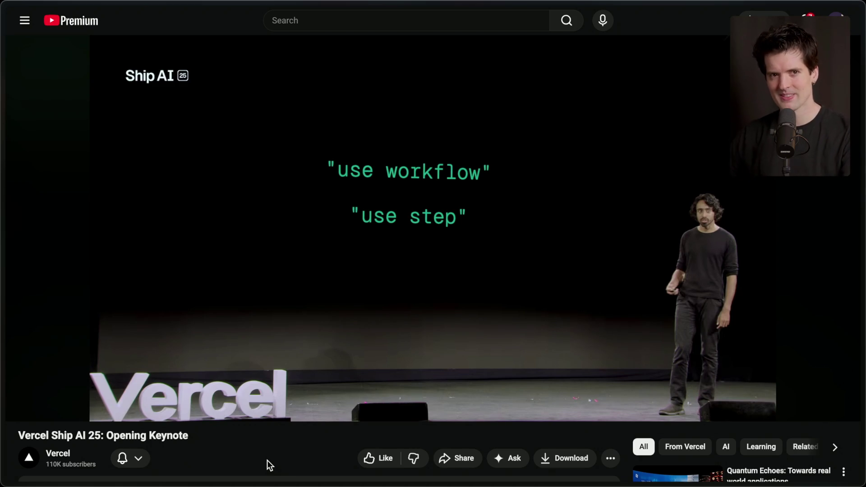
Switch between the Workflow DevKit homepage and the "use workflow" board, ending on the board.
{"action": "mouse_move", "coordinate": [785, 284]}
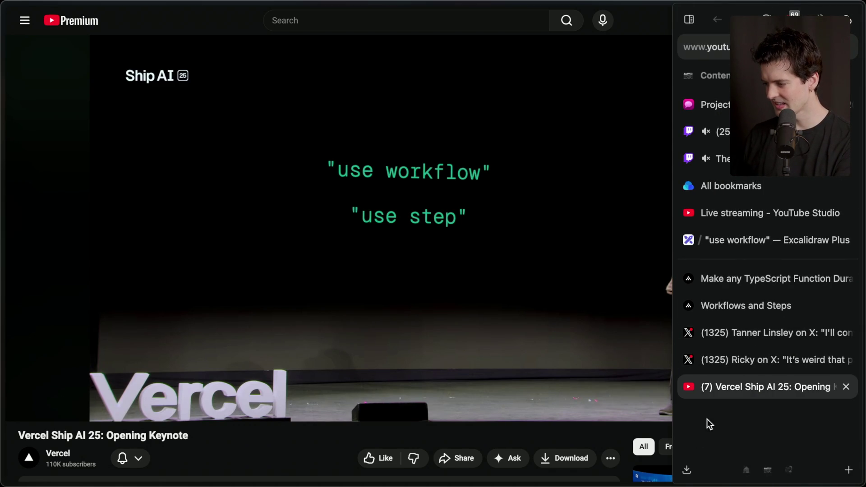
{"action": "left_click", "coordinate": [740, 284]}
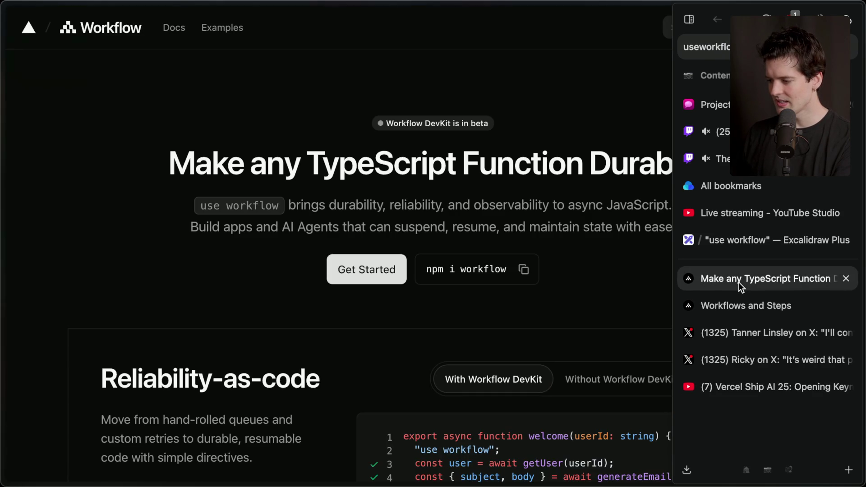
{"action": "left_click", "coordinate": [753, 247]}
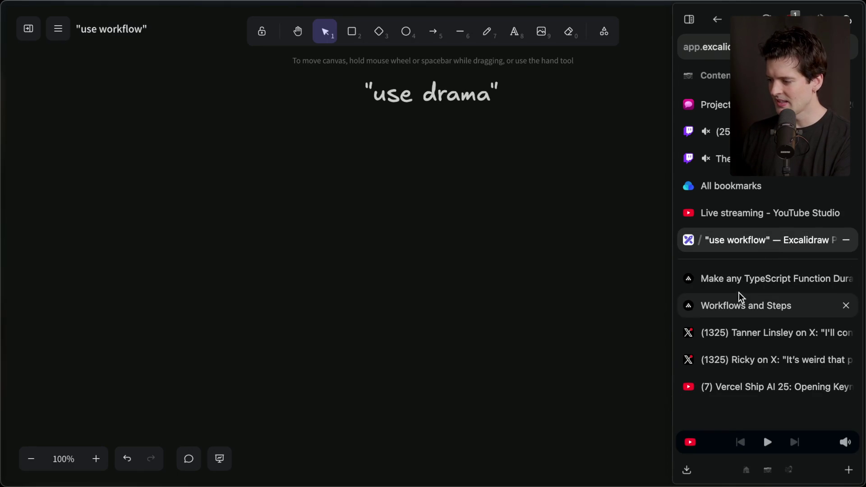
{"action": "left_click", "coordinate": [740, 279]}
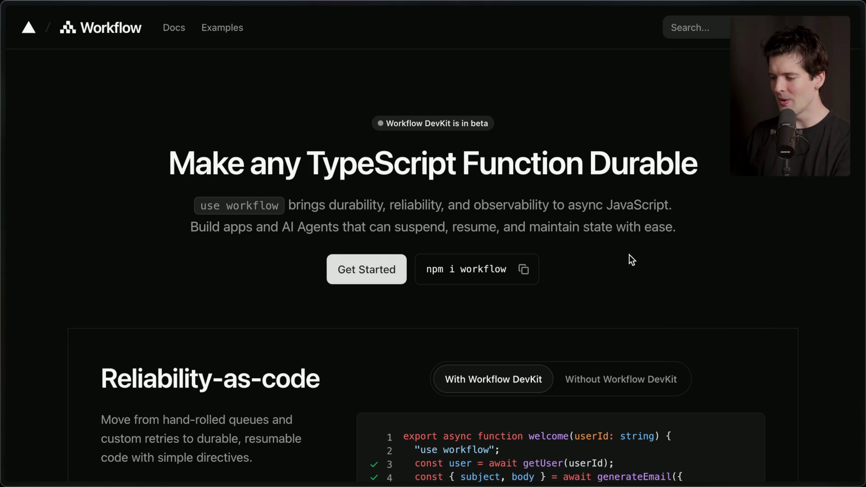
{"action": "mouse_move", "coordinate": [719, 286]}
{"action": "left_click", "coordinate": [753, 248]}
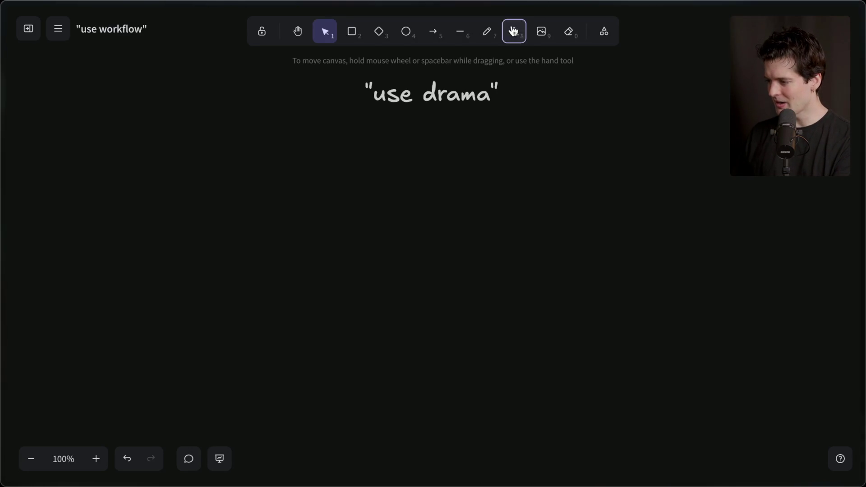
Add size-L text under "use drama": "1. What is the Workflows SDK" and "2. What other options exist?".
{"action": "left_click", "coordinate": [513, 32]}
{"action": "left_click", "coordinate": [418, 142]}
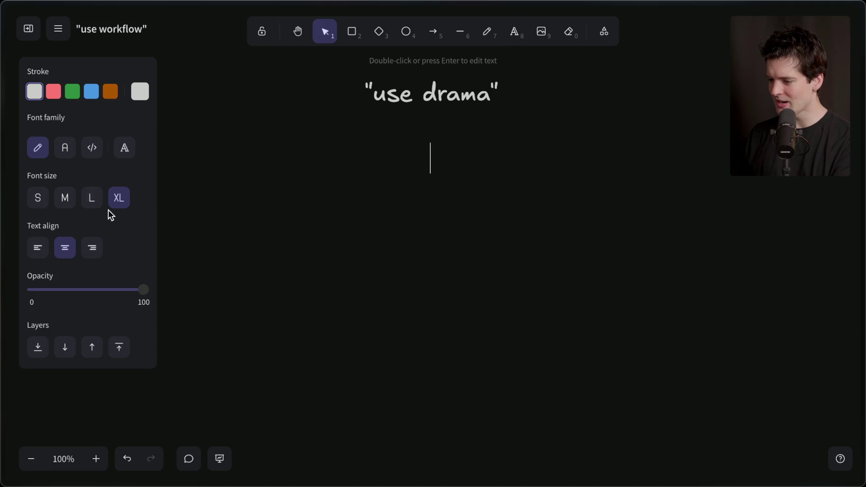
{"action": "left_click", "coordinate": [92, 198]}
{"action": "type", "text": "1. "}
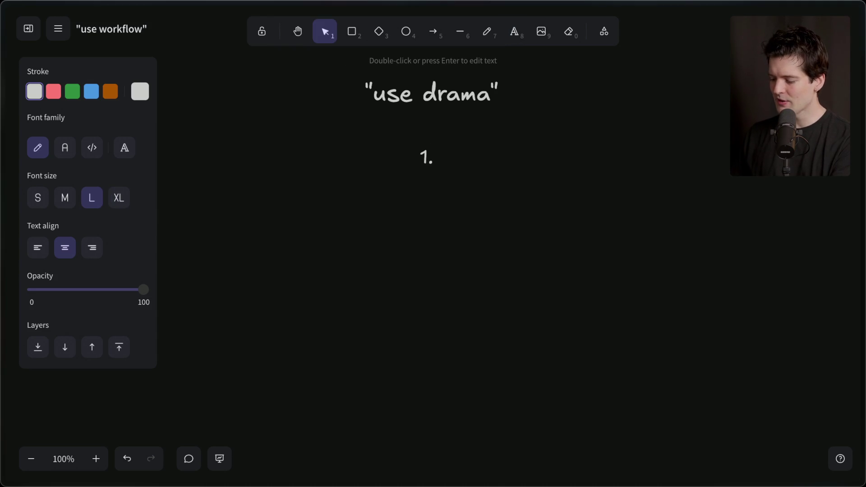
{"action": "type", "text": "What us"}
{"action": "key", "text": "BackSpace"}
{"action": "key", "text": "BackSpace"}
{"action": "key", "text": "BackSpace"}
{"action": "type", "text": "is "}
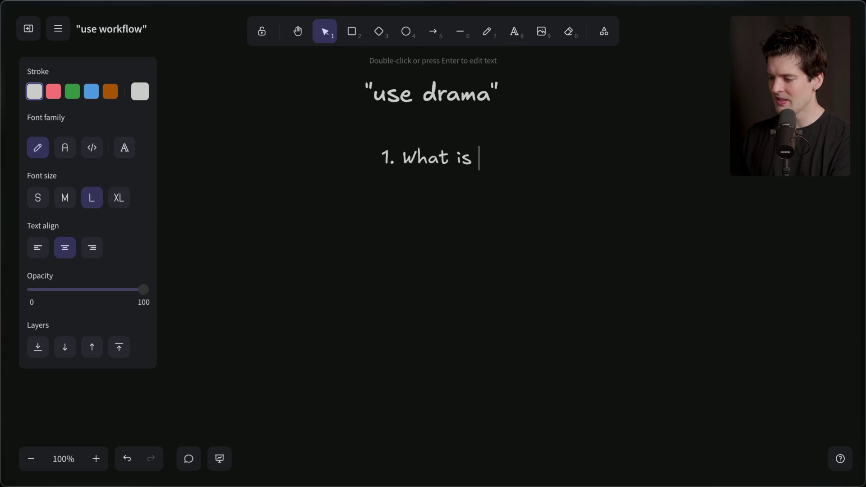
{"action": "type", "text": "the Workflows SDK"}
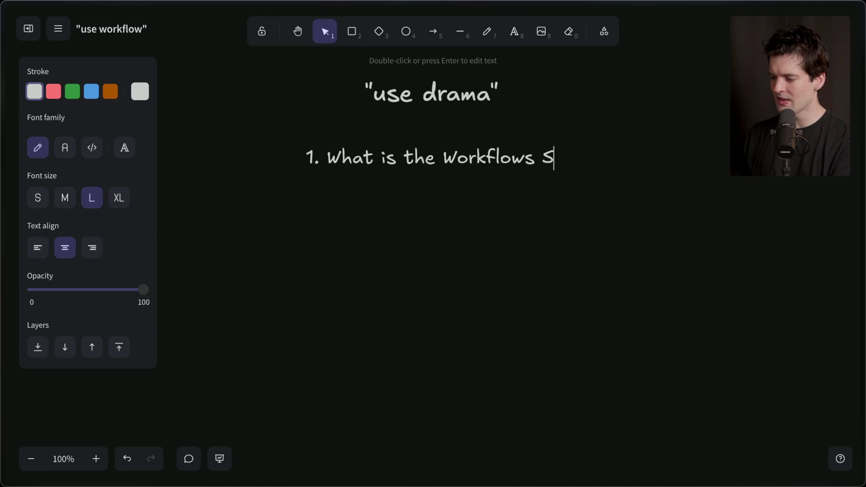
{"action": "key", "text": "Return"}
{"action": "type", "text": "2. What other op"}
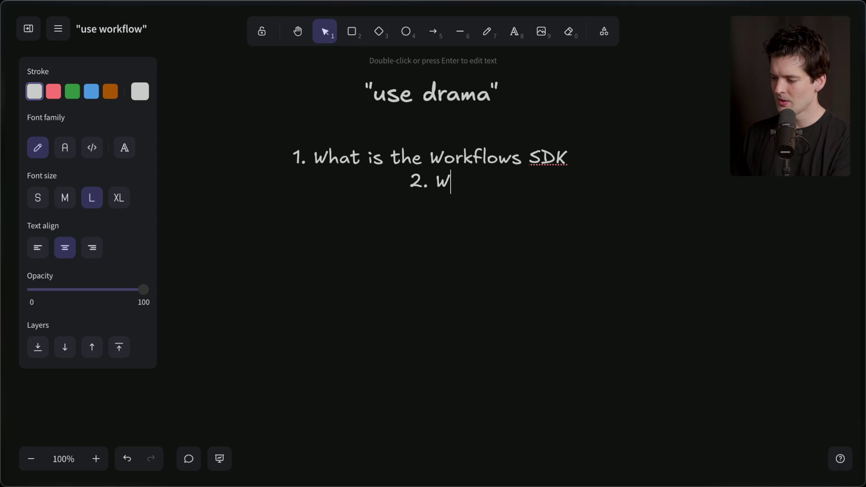
{"action": "type", "text": "tions exist?"}
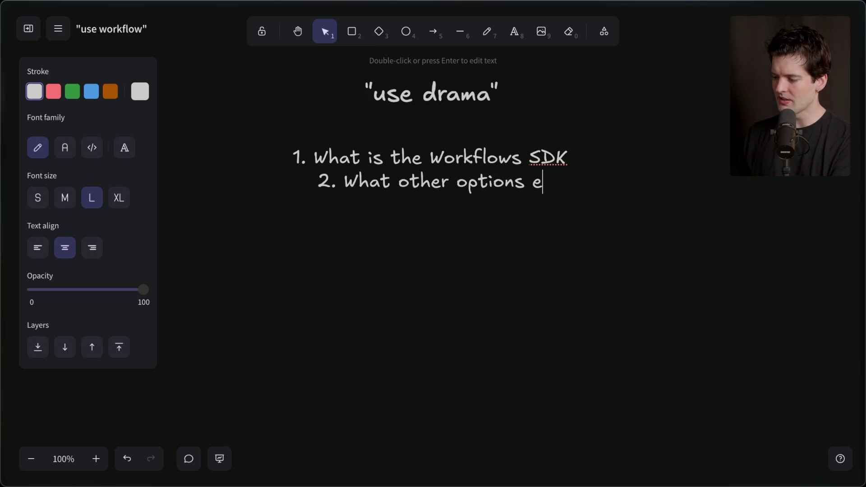
Add a question mark to line one and append "3. Why is everyone so upset?".
{"action": "key", "text": "Up"}
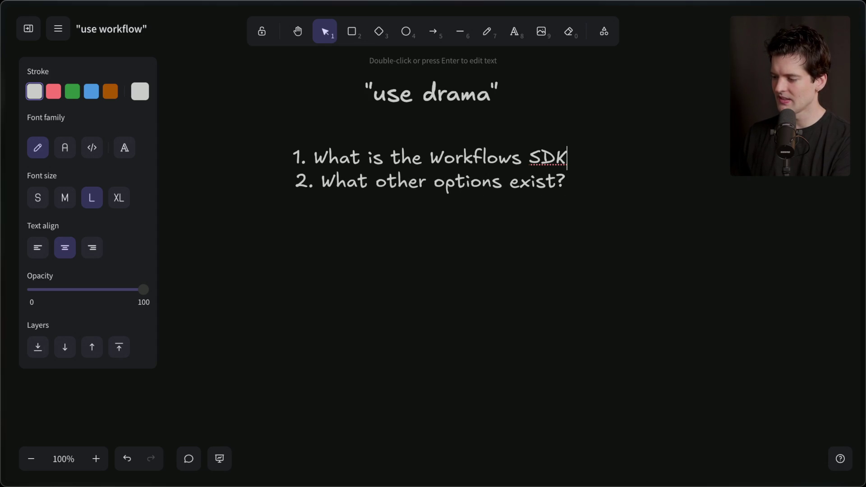
{"action": "type", "text": ">?"}
{"action": "key", "text": "BackSpace"}
{"action": "key", "text": "BackSpace"}
{"action": "type", "text": "?"}
{"action": "key", "text": "Down"}
{"action": "key", "text": "Return"}
{"action": "type", "text": "3. "}
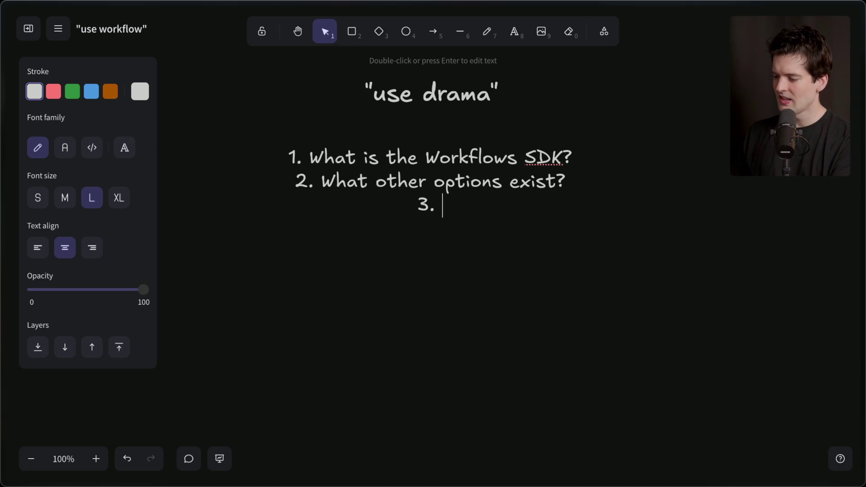
{"action": "type", "text": "Why is every"}
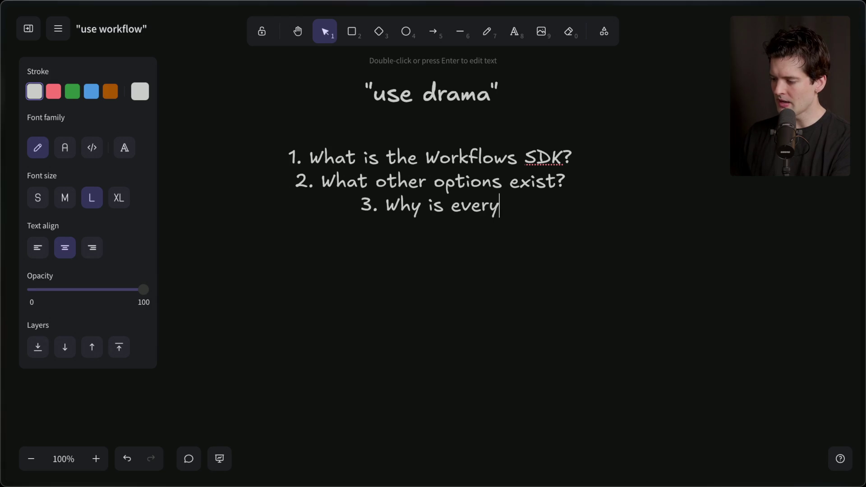
{"action": "type", "text": "one so upset?"}
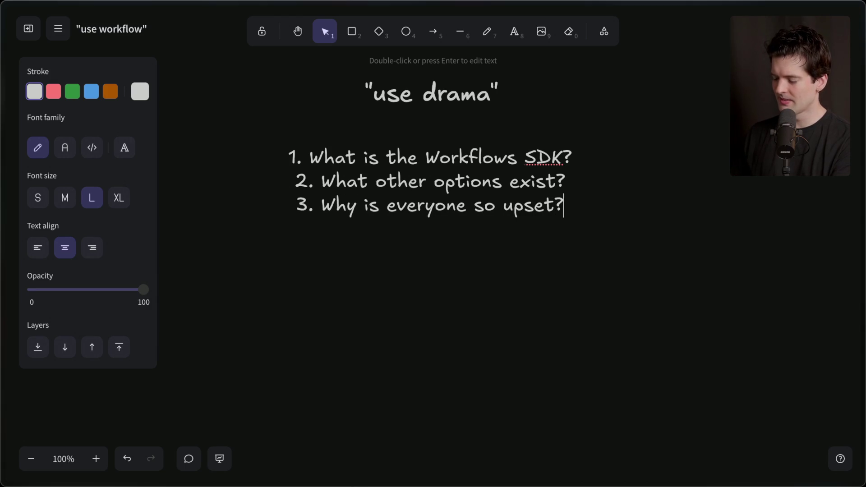
{"action": "left_click", "coordinate": [454, 336]}
Read the X post calling magic directives bad API interfaces, then go back to Workflow DevKit.
{"action": "mouse_move", "coordinate": [862, 194]}
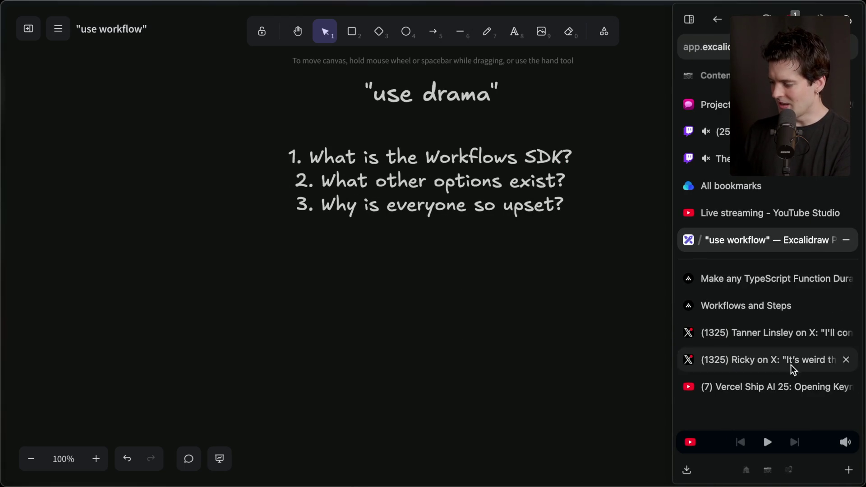
{"action": "left_click", "coordinate": [777, 332]}
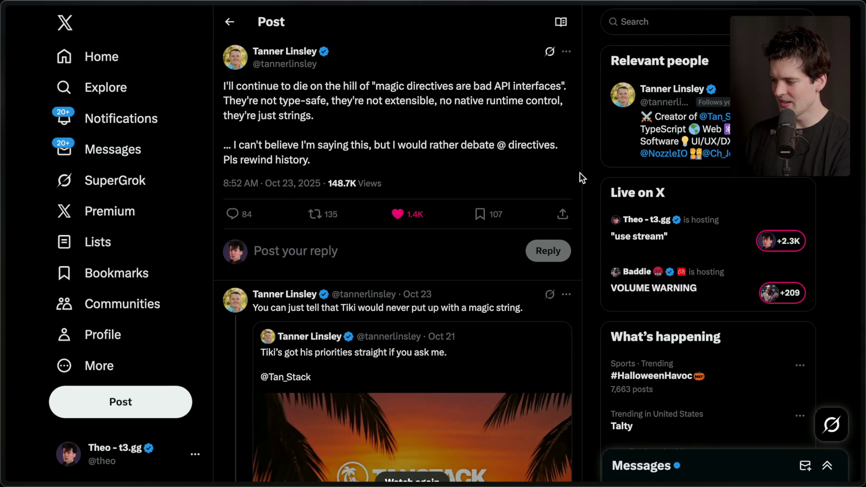
{"action": "left_click_drag", "start_coordinate": [340, 161], "coordinate": [442, 74]}
{"action": "left_click", "coordinate": [485, 86]}
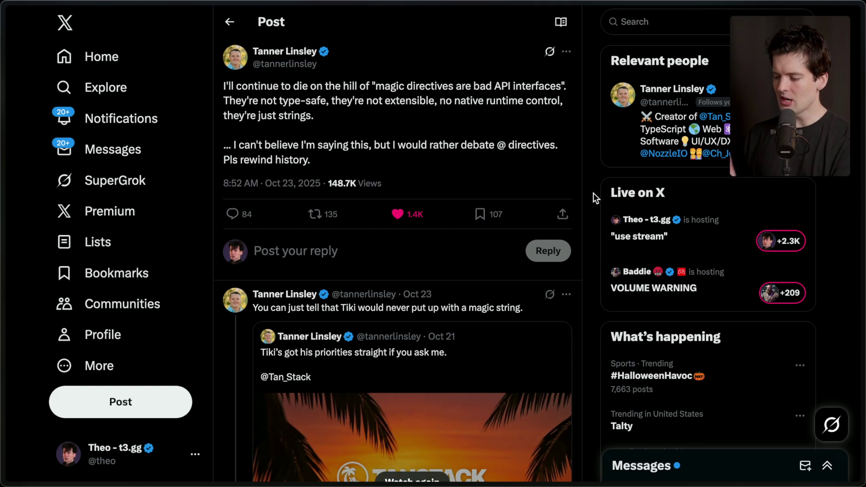
{"action": "mouse_move", "coordinate": [862, 193]}
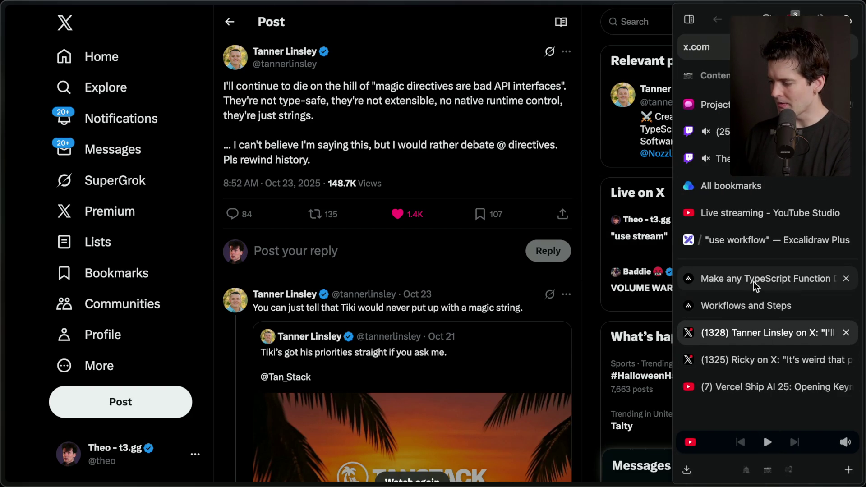
{"action": "left_click", "coordinate": [758, 278]}
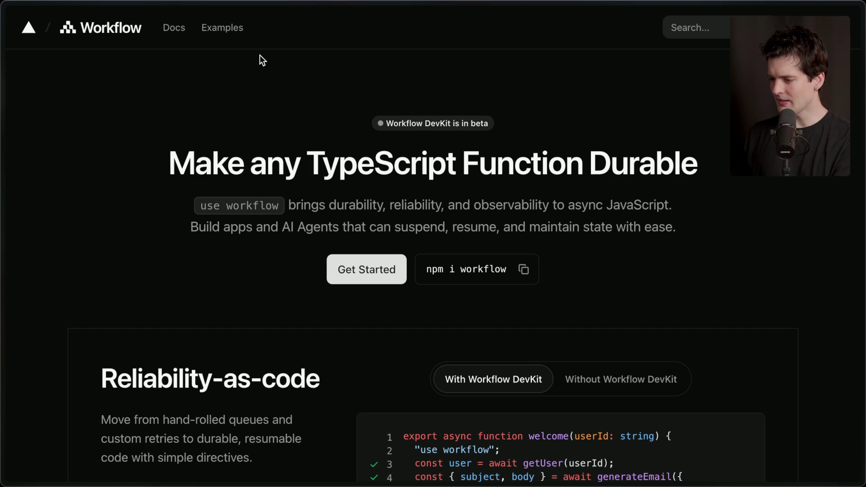
Highlight the Workflow DevKit headline and tagline, then scroll down toward the Reliability-as-code example.
{"action": "mouse_move", "coordinate": [198, 89]}
{"action": "left_mouse_down"}
{"action": "mouse_move", "coordinate": [477, 183]}
{"action": "mouse_move", "coordinate": [599, 268]}
{"action": "left_mouse_up"}
{"action": "left_click", "coordinate": [600, 268]}
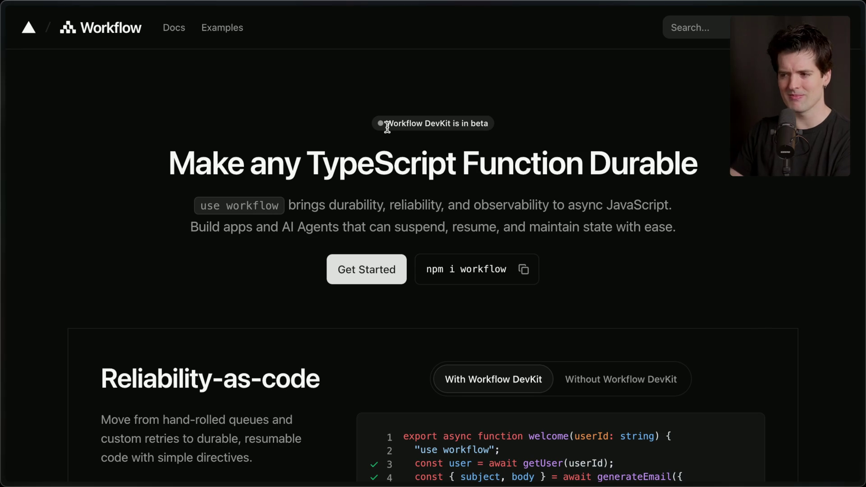
{"action": "scroll", "coordinate": [387, 127], "scroll_direction": "down", "scroll_amount": 7}
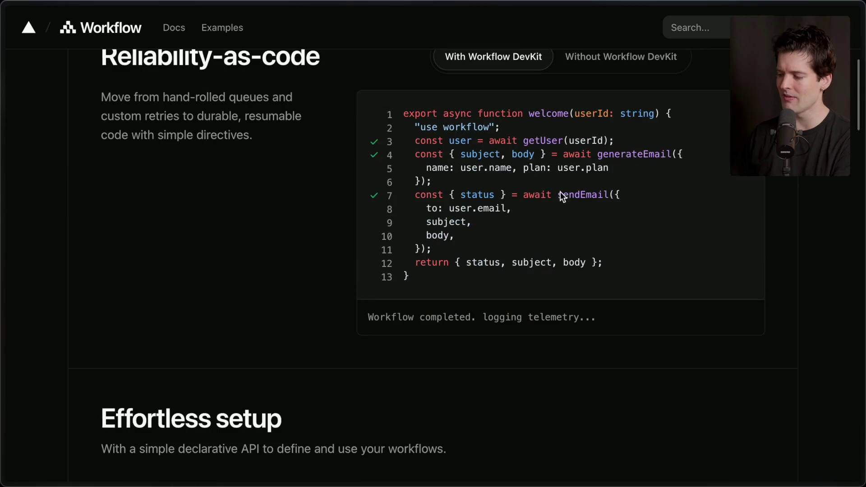
Highlight the sendEmail, getUser and generateEmail calls in the welcome workflow, then select the word sendEmail.
{"action": "mouse_move", "coordinate": [413, 195]}
{"action": "left_mouse_down"}
{"action": "mouse_move", "coordinate": [406, 228]}
{"action": "mouse_move", "coordinate": [441, 251]}
{"action": "left_mouse_up"}
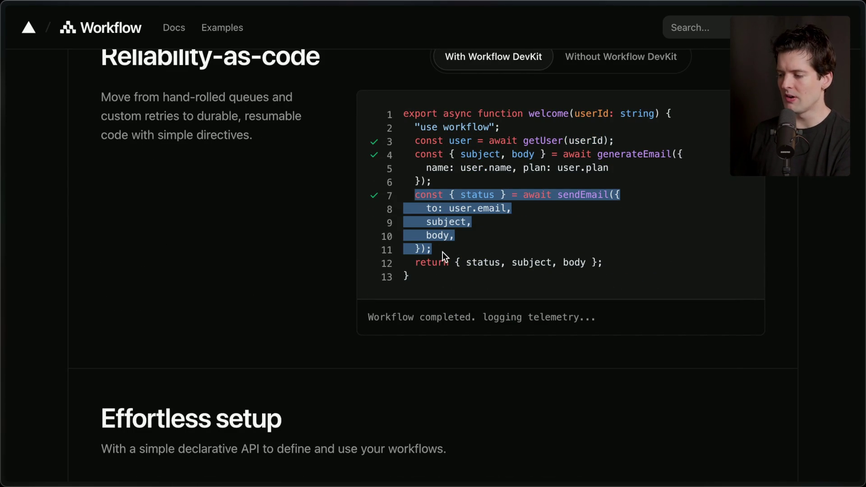
{"action": "left_click", "coordinate": [442, 251]}
{"action": "left_click_drag", "start_coordinate": [409, 141], "coordinate": [652, 137]}
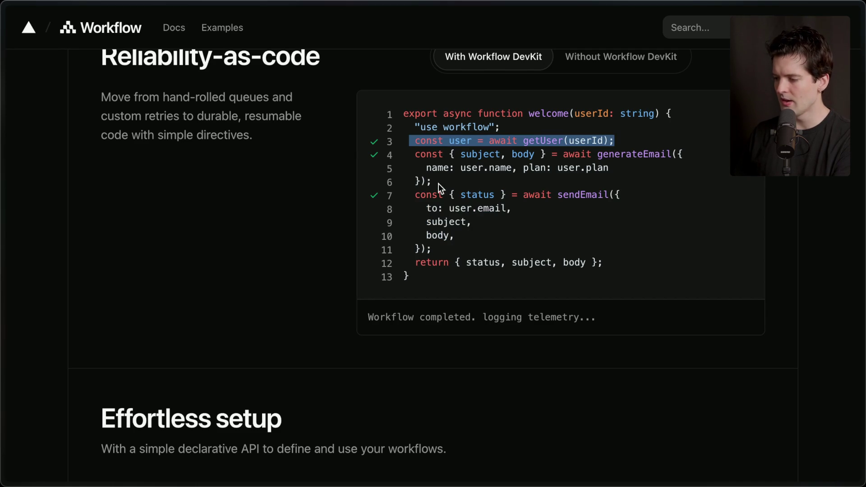
{"action": "left_click_drag", "start_coordinate": [438, 183], "coordinate": [390, 157]}
{"action": "mouse_move", "coordinate": [434, 248]}
{"action": "left_mouse_down"}
{"action": "mouse_move", "coordinate": [385, 182]}
{"action": "mouse_move", "coordinate": [396, 188]}
{"action": "left_mouse_up"}
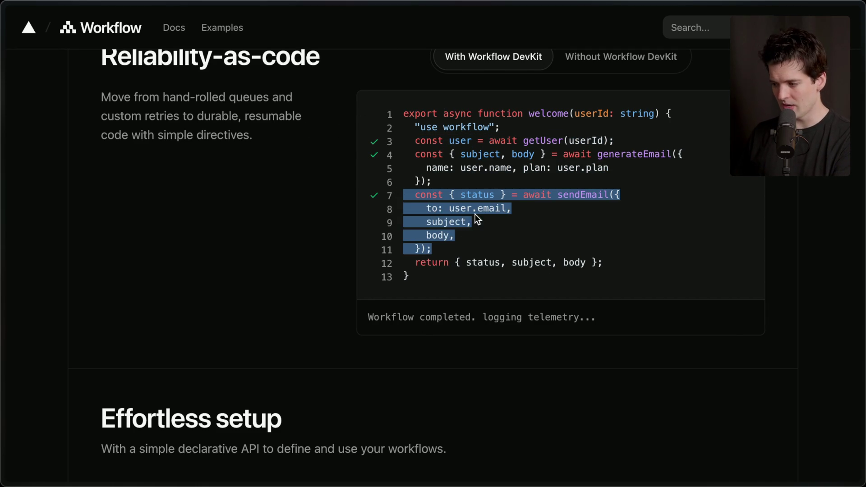
{"action": "left_click", "coordinate": [490, 181]}
{"action": "double_click", "coordinate": [570, 195]}
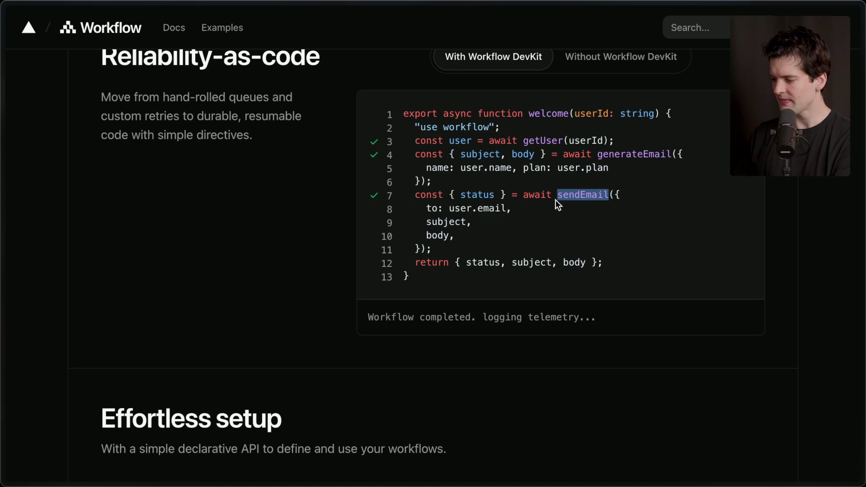
Highlight the getUser, generateEmail and sendEmail steps again, one after another.
{"action": "scroll", "coordinate": [556, 199], "scroll_direction": "up", "scroll_amount": 1}
{"action": "left_click", "coordinate": [537, 206]}
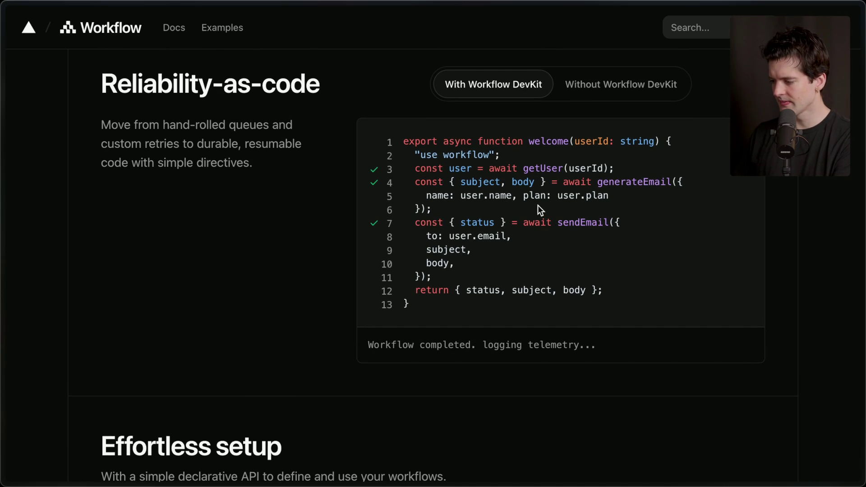
{"action": "left_click_drag", "start_coordinate": [614, 168], "coordinate": [396, 163]}
{"action": "left_click_drag", "start_coordinate": [433, 209], "coordinate": [399, 185]}
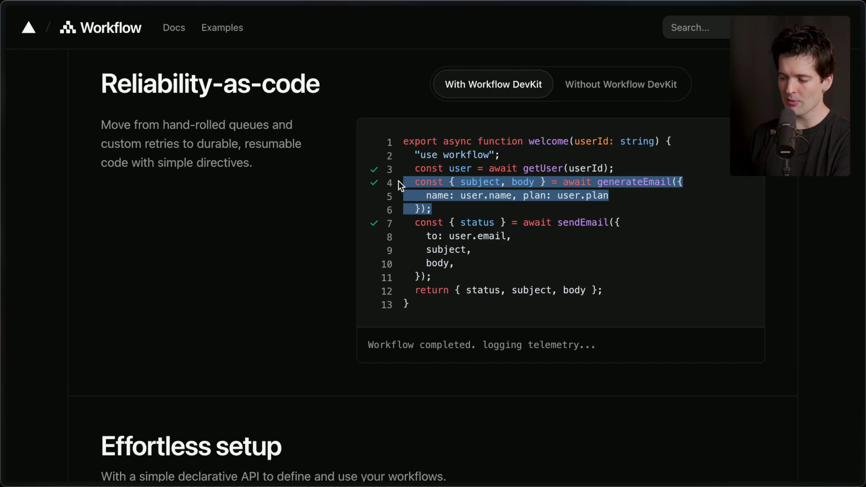
{"action": "left_click", "coordinate": [444, 277]}
{"action": "mouse_move", "coordinate": [443, 276]}
{"action": "left_mouse_down"}
{"action": "mouse_move", "coordinate": [380, 215]}
{"action": "mouse_move", "coordinate": [397, 222]}
{"action": "left_mouse_up"}
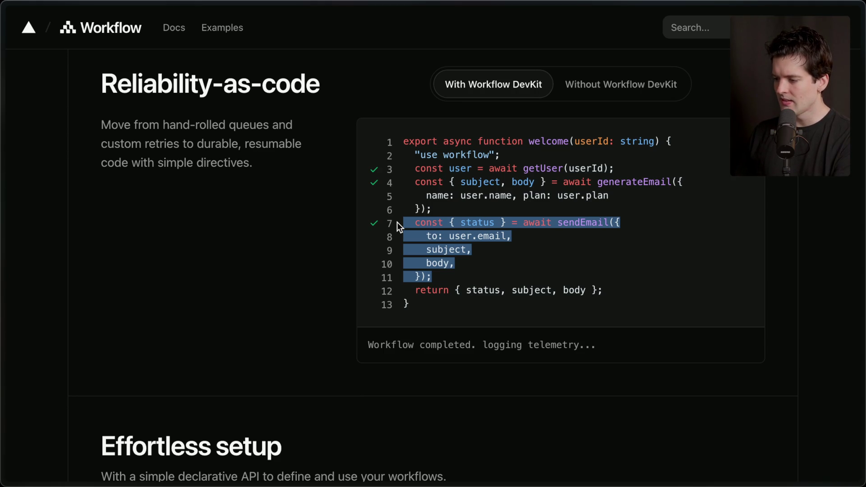
{"action": "left_click", "coordinate": [384, 199]}
{"action": "scroll", "coordinate": [439, 319], "scroll_direction": "up", "scroll_amount": 1}
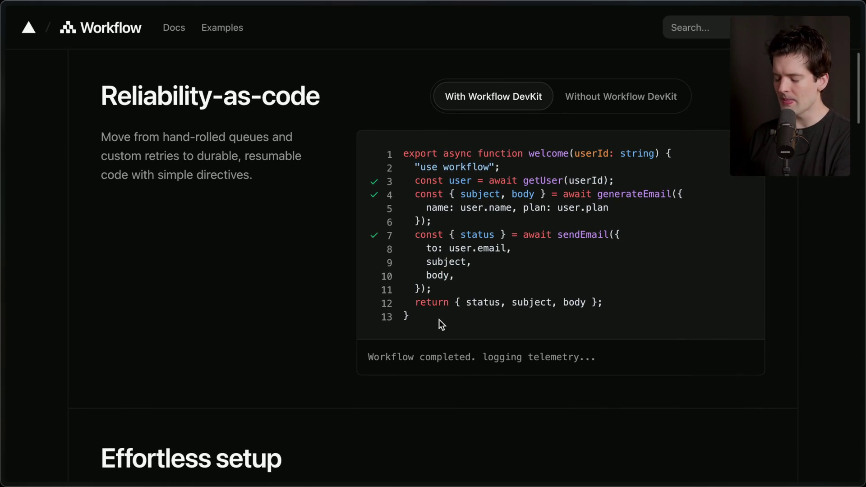
Add a "retry problem" text label on the "use workflow" board and move it higher.
{"action": "mouse_move", "coordinate": [862, 304]}
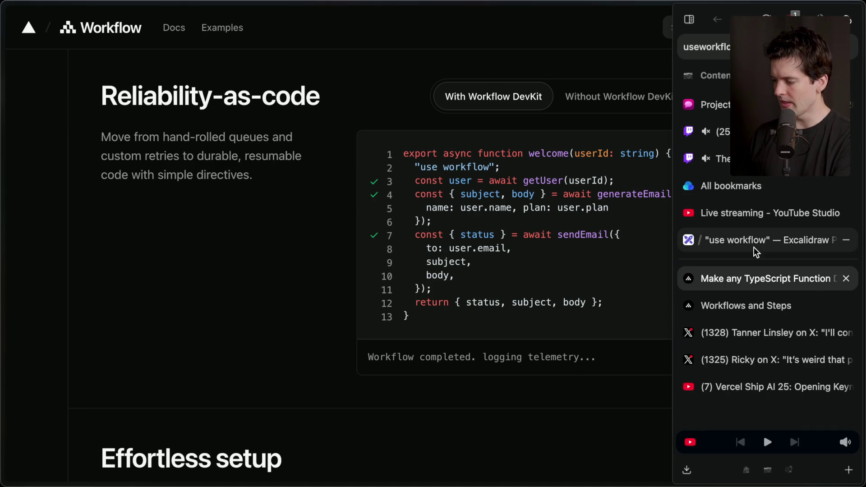
{"action": "left_click", "coordinate": [763, 240]}
{"action": "double_click", "coordinate": [426, 180]}
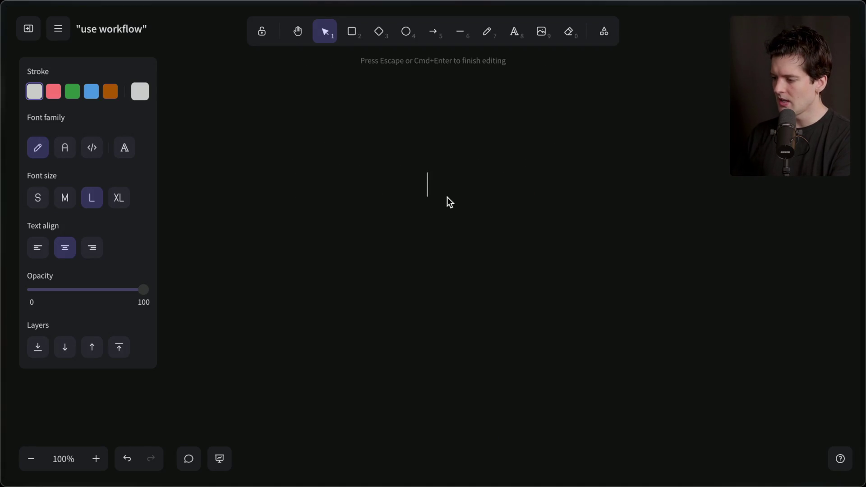
{"action": "type", "text": "\"retry problem"}
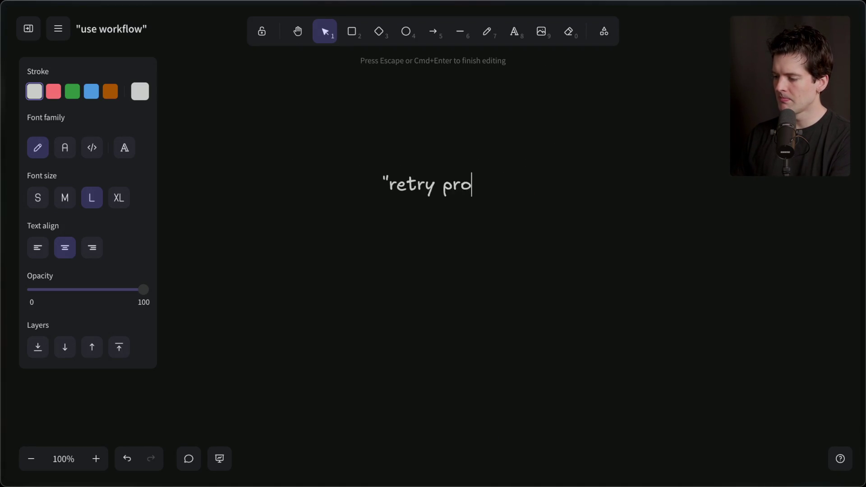
{"action": "key", "text": "BackSpace"}
{"action": "type", "text": "m\""}
{"action": "left_click", "coordinate": [445, 230]}
{"action": "mouse_move", "coordinate": [451, 188]}
{"action": "left_mouse_down"}
{"action": "mouse_move", "coordinate": [438, 105]}
{"action": "mouse_move", "coordinate": [440, 117]}
{"action": "left_mouse_up"}
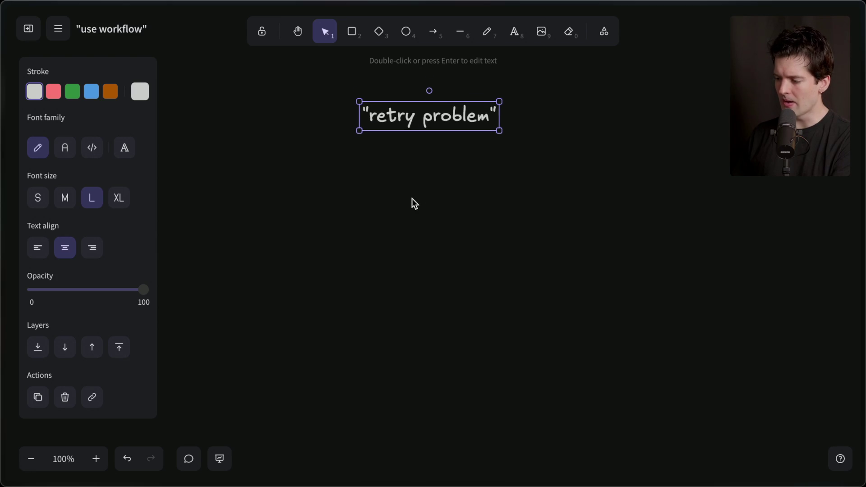
{"action": "left_click", "coordinate": [420, 181]}
Add a "long running problem" label centred beneath "retry problem".
{"action": "double_click", "coordinate": [421, 182]}
{"action": "type", "text": "\"long run"}
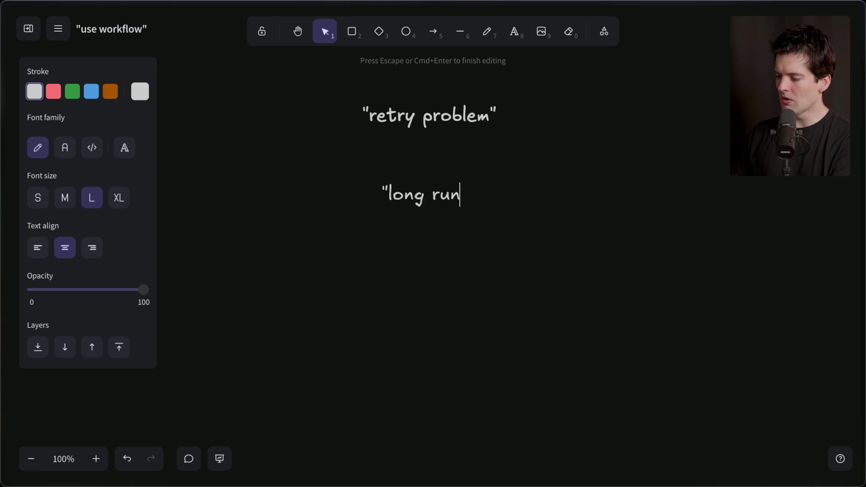
{"action": "type", "text": "ning problem\""}
{"action": "left_click", "coordinate": [412, 234]}
{"action": "left_click_drag", "start_coordinate": [407, 197], "coordinate": [426, 178]}
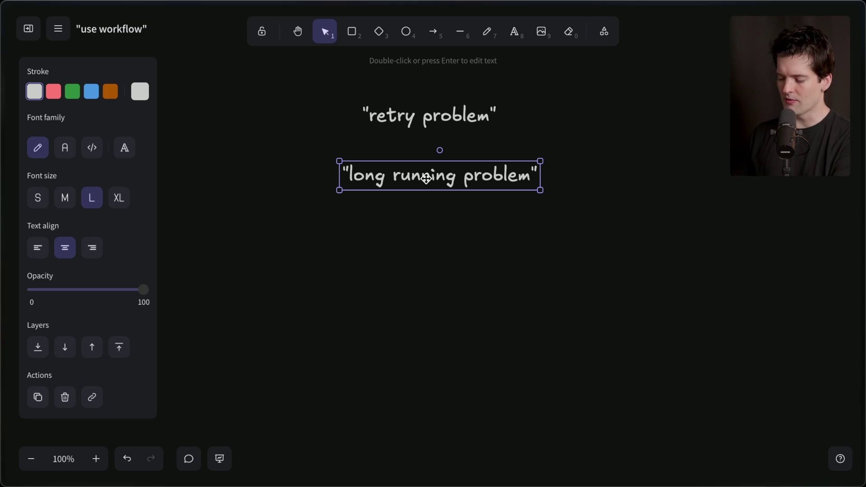
{"action": "left_click_drag", "start_coordinate": [439, 176], "coordinate": [435, 176]}
{"action": "mouse_move", "coordinate": [863, 316]}
{"action": "left_click", "coordinate": [766, 292]}
Highlight the userSignup code, then its sendWelcomeEmail, sleep 7 days and sendOneWeekCheckInEmail lines.
{"action": "scroll", "coordinate": [511, 321], "scroll_direction": "down", "scroll_amount": 10}
{"action": "scroll", "coordinate": [511, 318], "scroll_direction": "down", "scroll_amount": 1}
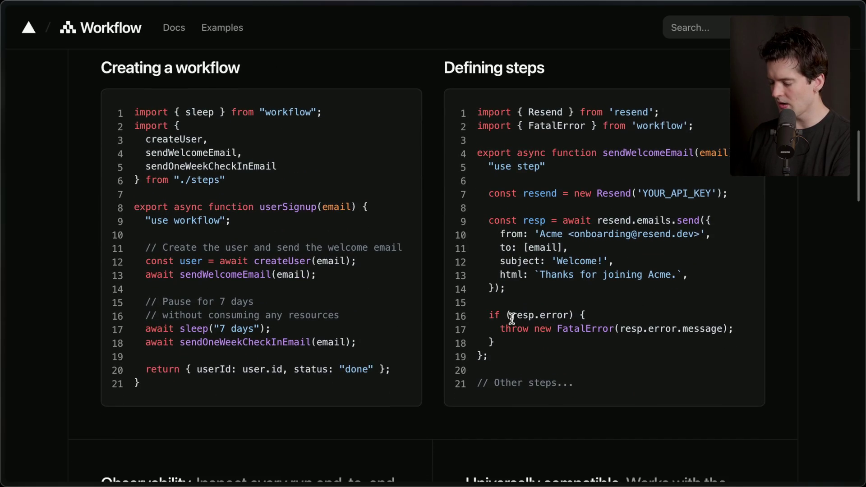
{"action": "mouse_move", "coordinate": [135, 102]}
{"action": "left_mouse_down"}
{"action": "mouse_move", "coordinate": [216, 350]}
{"action": "mouse_move", "coordinate": [188, 357]}
{"action": "left_mouse_up"}
{"action": "left_click", "coordinate": [215, 396]}
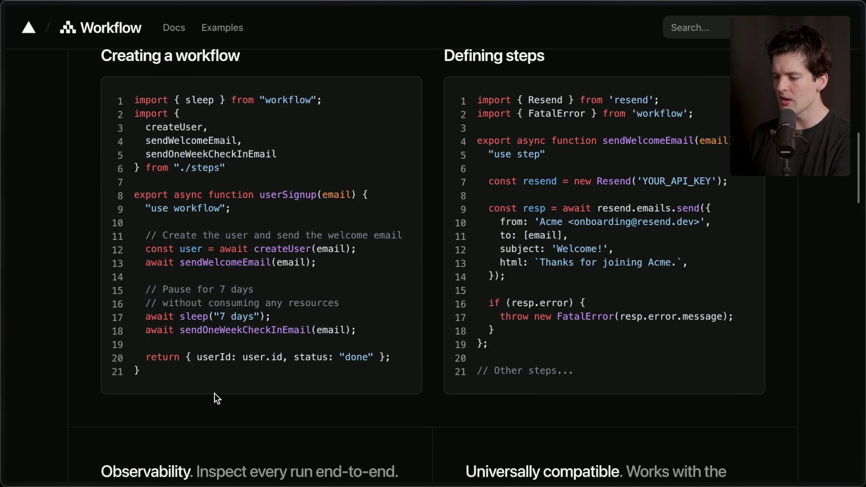
{"action": "scroll", "coordinate": [252, 271], "scroll_direction": "down", "scroll_amount": 2}
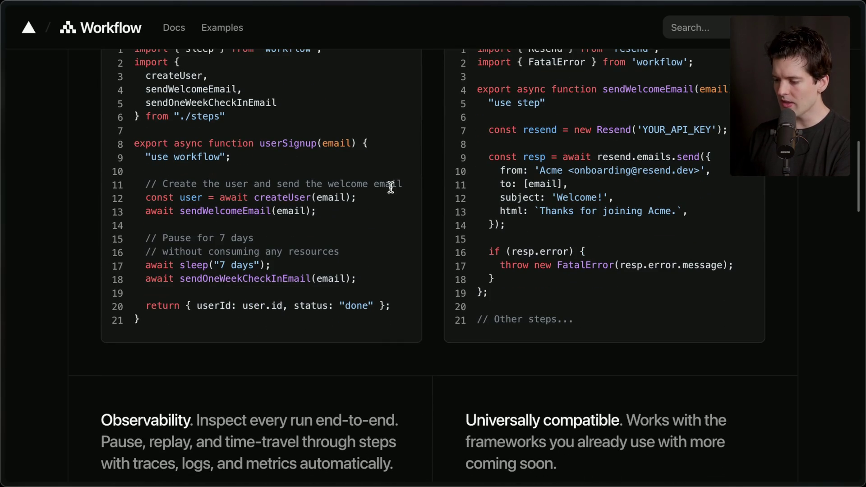
{"action": "left_click_drag", "start_coordinate": [146, 211], "coordinate": [399, 214]}
{"action": "left_click_drag", "start_coordinate": [140, 265], "coordinate": [318, 266]}
{"action": "left_click_drag", "start_coordinate": [140, 279], "coordinate": [364, 278]}
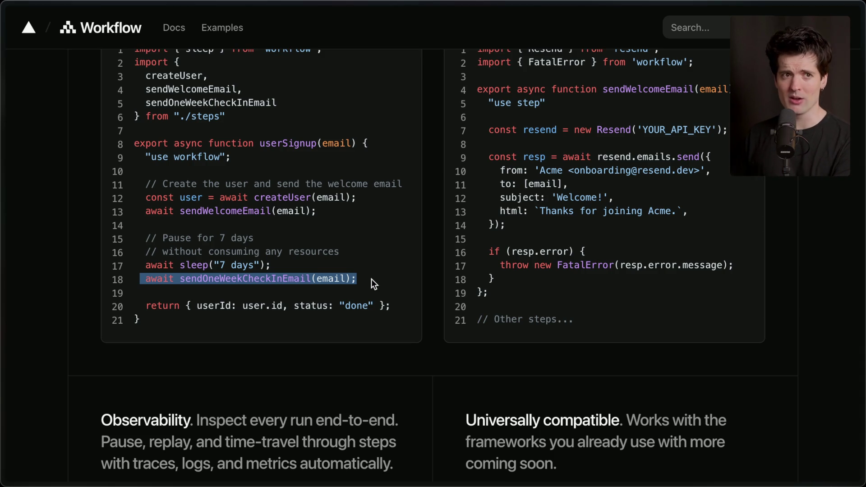
Go to temporal.io through the browser's quick search.
{"action": "key", "text": "ctrl+t"}
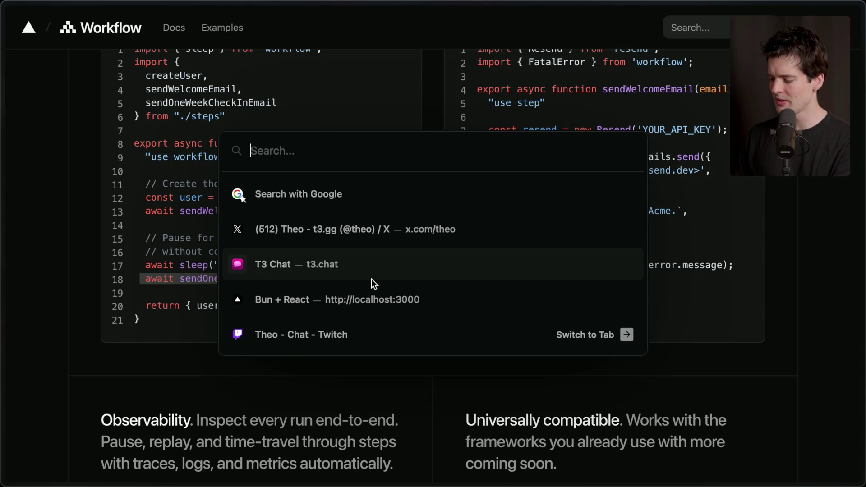
{"action": "type", "text": "tempor"}
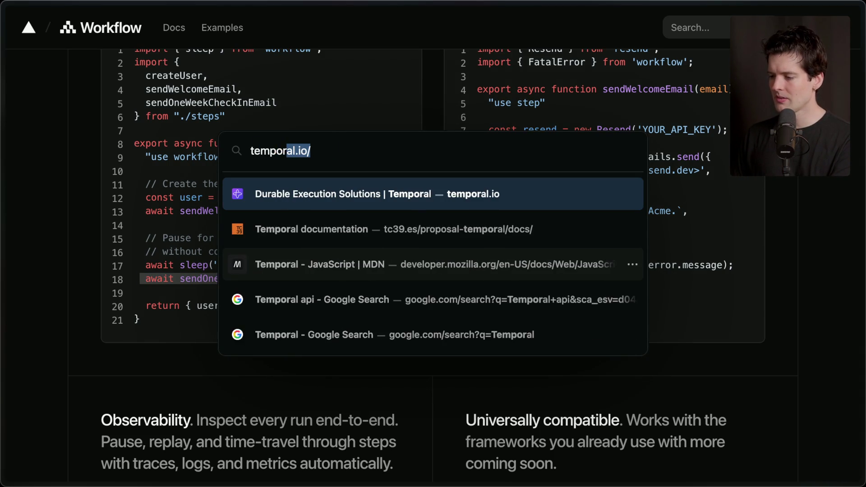
{"action": "key", "text": "Return"}
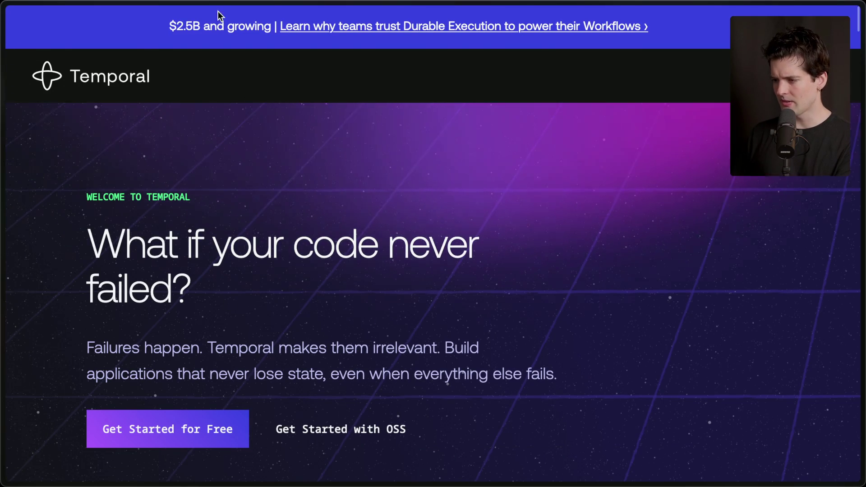
Show Temporal's code sample in TypeScript, highlight the 30-day sleep line, then return to the board.
{"action": "scroll", "coordinate": [316, 250], "scroll_direction": "down", "scroll_amount": 3}
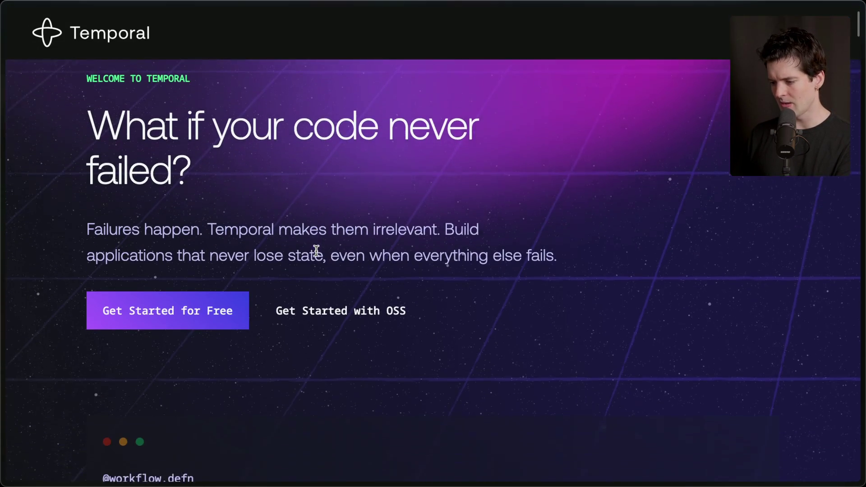
{"action": "scroll", "coordinate": [316, 251], "scroll_direction": "up", "scroll_amount": 1}
{"action": "scroll", "coordinate": [316, 250], "scroll_direction": "down", "scroll_amount": 6}
{"action": "scroll", "coordinate": [315, 250], "scroll_direction": "down", "scroll_amount": 3}
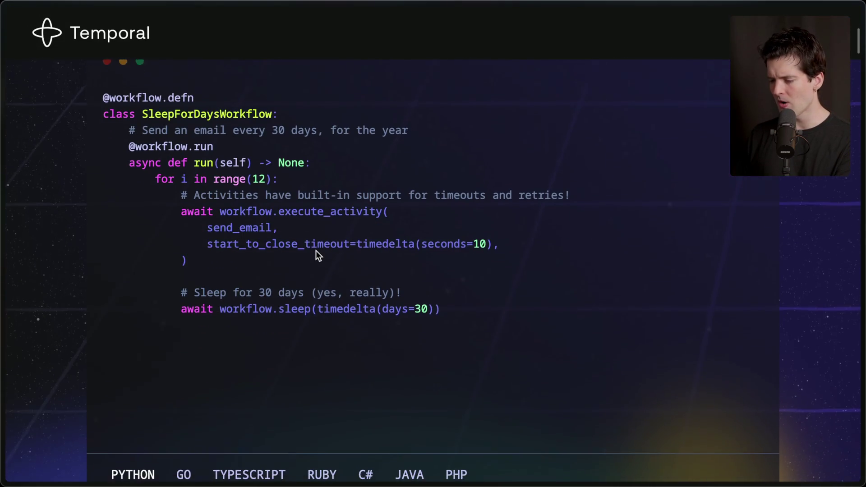
{"action": "left_click", "coordinate": [240, 453]}
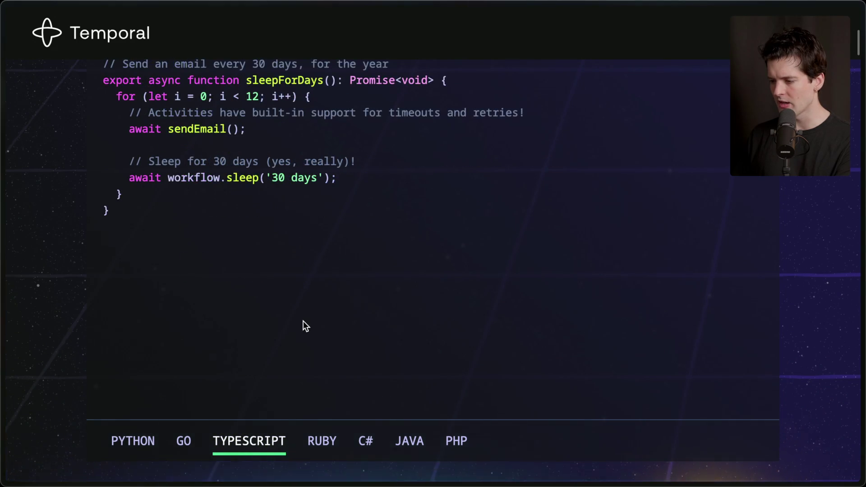
{"action": "scroll", "coordinate": [303, 320], "scroll_direction": "up", "scroll_amount": 2}
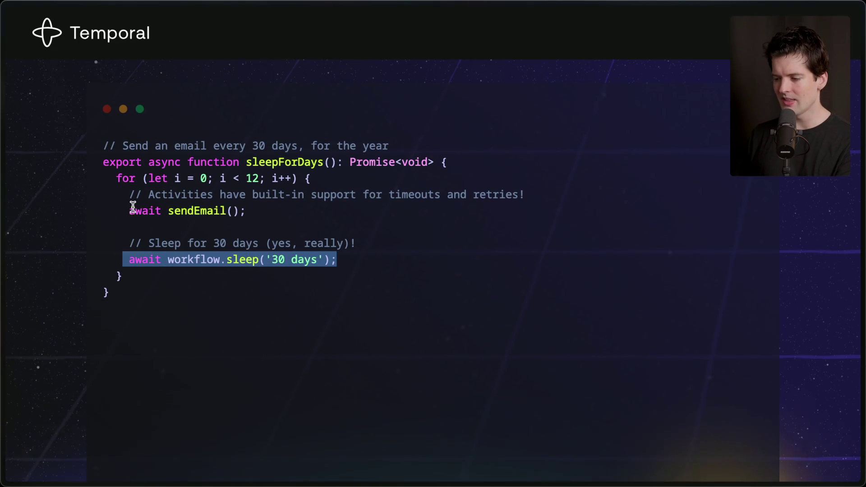
{"action": "left_click_drag", "start_coordinate": [105, 158], "coordinate": [151, 309]}
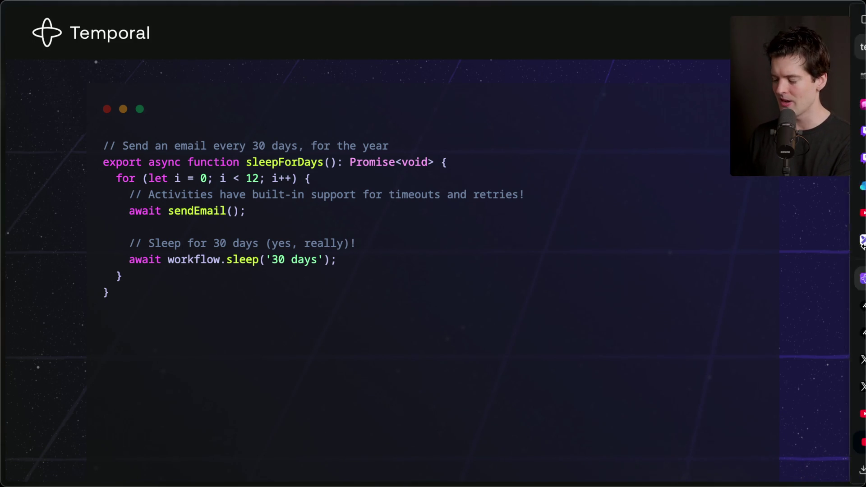
{"action": "mouse_move", "coordinate": [863, 257]}
{"action": "left_click", "coordinate": [767, 242]}
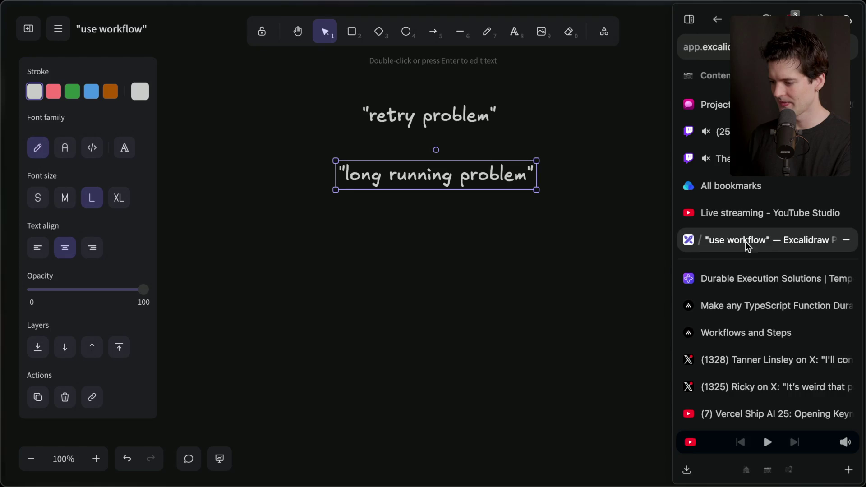
Draw a large rounded box with a "Codebase" label in its top-left corner.
{"action": "scroll", "coordinate": [432, 299], "scroll_direction": "down", "scroll_amount": 5}
{"action": "left_click", "coordinate": [352, 31]}
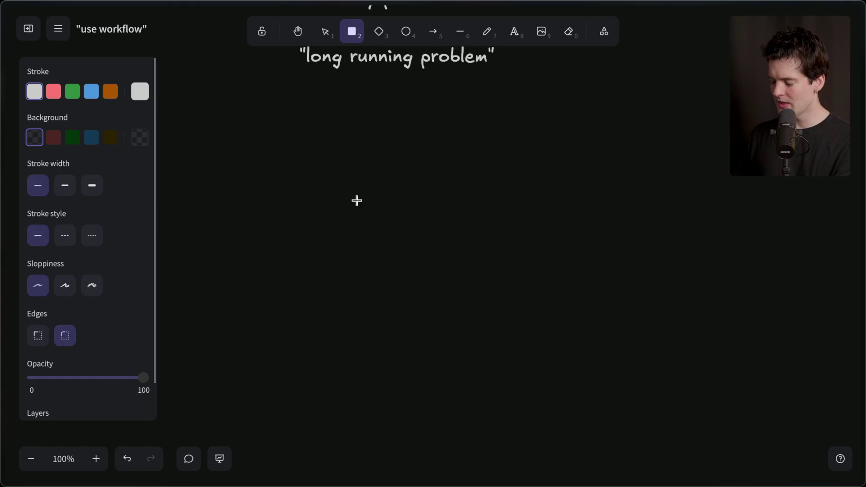
{"action": "left_click_drag", "start_coordinate": [251, 172], "coordinate": [622, 329]}
{"action": "left_click_drag", "start_coordinate": [423, 197], "coordinate": [449, 242]}
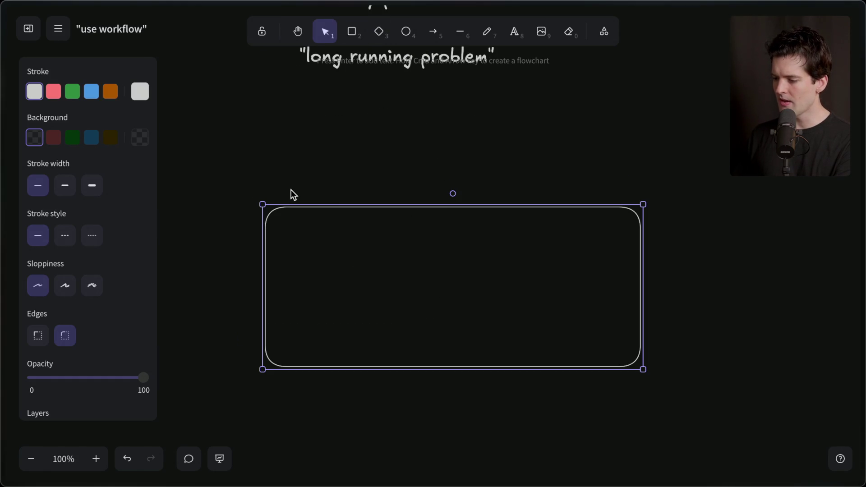
{"action": "double_click", "coordinate": [291, 189]}
{"action": "type", "text": "Codebase"}
{"action": "key", "text": "Escape"}
{"action": "left_click_drag", "start_coordinate": [306, 198], "coordinate": [335, 222]}
Draw a small box inside Codebase labelled "Function", left-aligned at medium size.
{"action": "left_click", "coordinate": [357, 36]}
{"action": "mouse_move", "coordinate": [402, 250]}
{"action": "left_mouse_down"}
{"action": "mouse_move", "coordinate": [491, 317]}
{"action": "mouse_move", "coordinate": [509, 315]}
{"action": "left_mouse_up"}
{"action": "double_click", "coordinate": [431, 261]}
{"action": "type", "text": "Function"}
{"action": "left_click", "coordinate": [33, 250]}
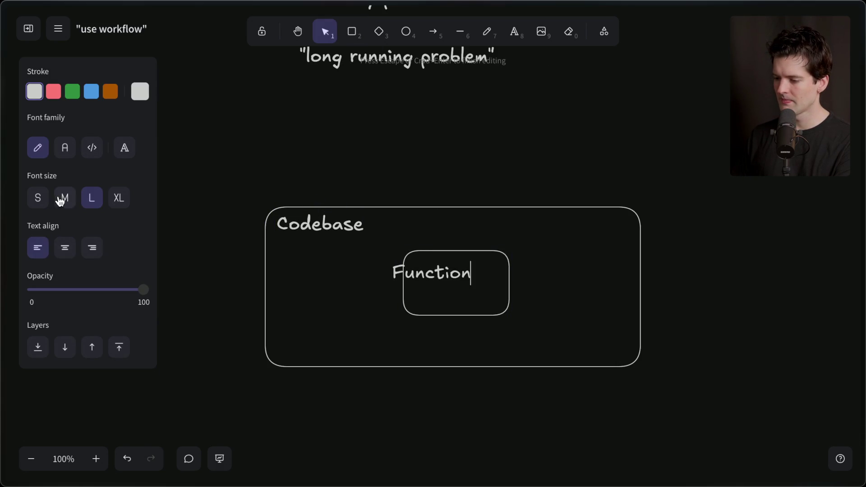
{"action": "left_click", "coordinate": [64, 197]}
{"action": "left_click", "coordinate": [398, 128]}
{"action": "left_click_drag", "start_coordinate": [410, 269], "coordinate": [438, 266]}
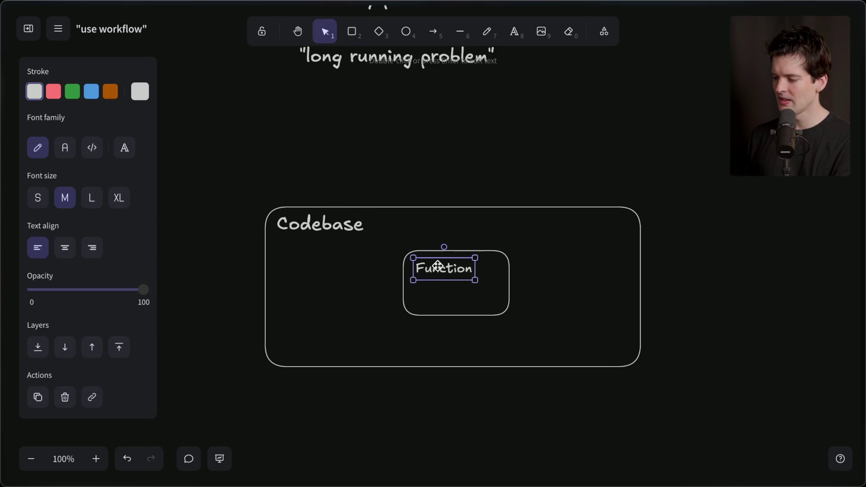
Duplicate the Function box twice, placing copies on the left and right of Codebase.
{"action": "left_click", "coordinate": [419, 313]}
{"action": "key", "text": "ctrl+d"}
{"action": "left_click_drag", "start_coordinate": [420, 317], "coordinate": [315, 323]}
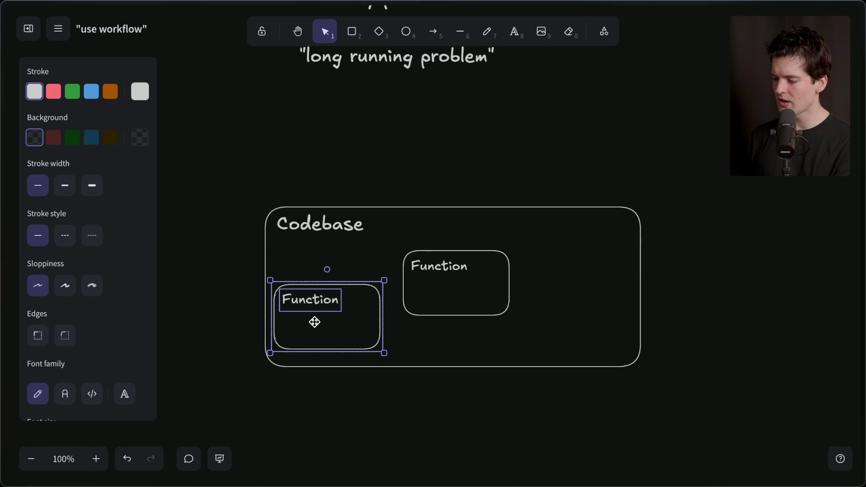
{"action": "key", "text": "ctrl+v"}
{"action": "mouse_move", "coordinate": [446, 333]}
{"action": "left_mouse_down"}
{"action": "mouse_move", "coordinate": [522, 332]}
{"action": "mouse_move", "coordinate": [522, 341]}
{"action": "left_mouse_up"}
{"action": "left_click", "coordinate": [469, 153]}
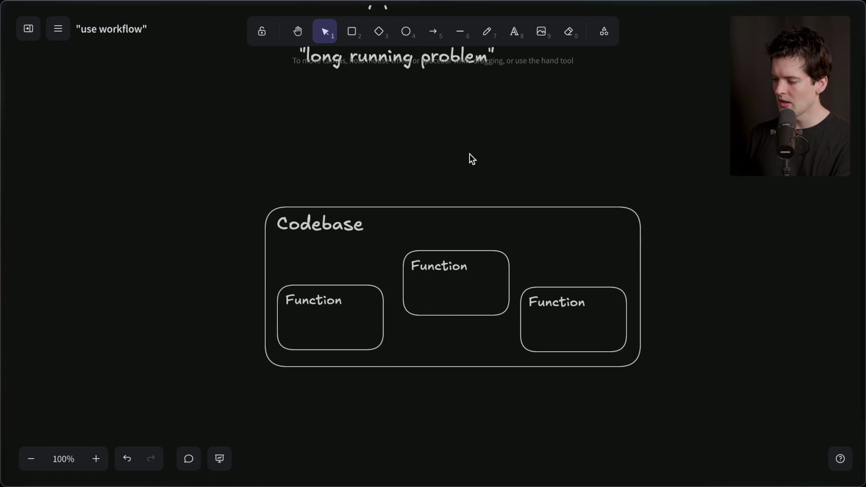
{"action": "left_click", "coordinate": [430, 271]}
{"action": "key", "text": "Escape"}
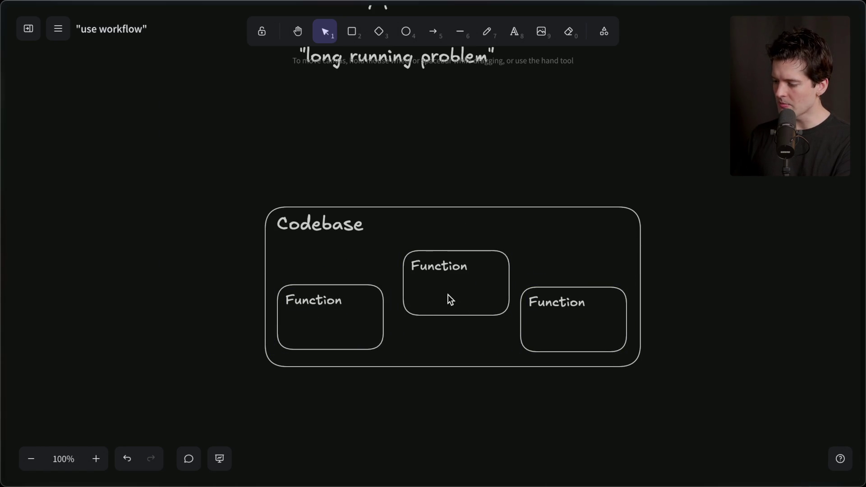
Give the middle Function box an orange outline and a dark brown fill.
{"action": "left_click", "coordinate": [441, 311]}
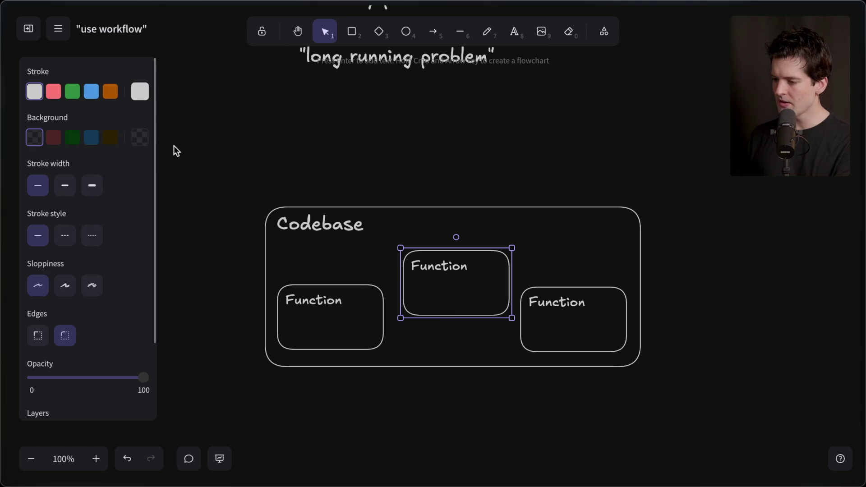
{"action": "left_click", "coordinate": [110, 91]}
{"action": "left_click", "coordinate": [111, 139]}
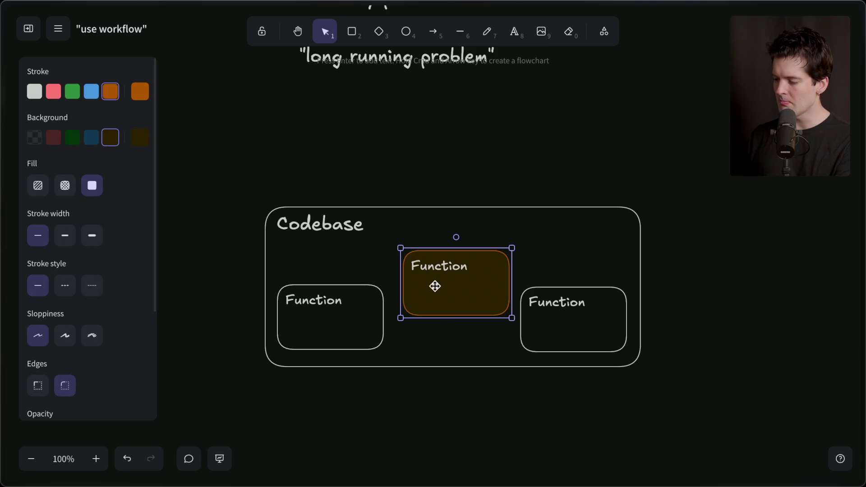
Give the left and right Function boxes a dark green fill and green outline.
{"action": "left_click", "coordinate": [332, 304]}
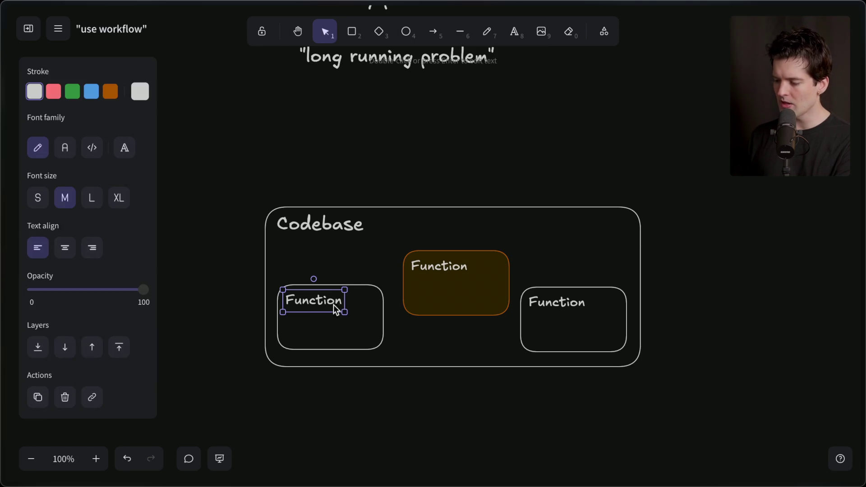
{"action": "key", "text": "Escape"}
{"action": "left_click", "coordinate": [383, 306]}
{"action": "left_click", "coordinate": [76, 140]}
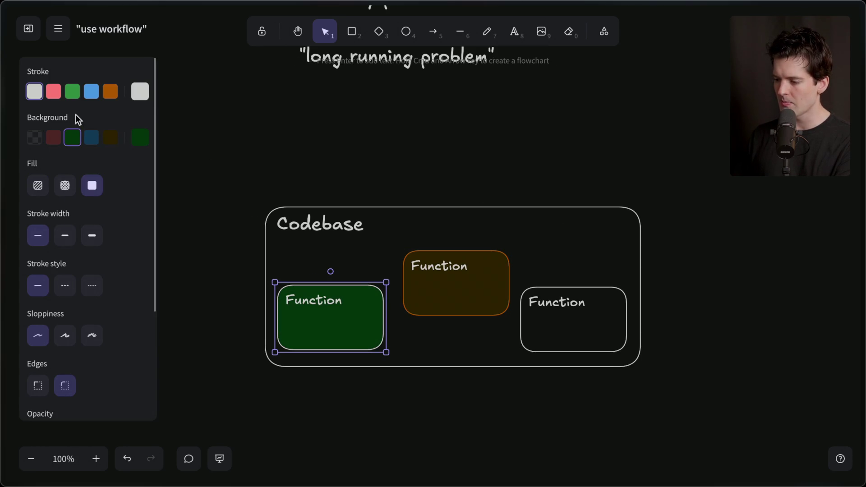
{"action": "left_click", "coordinate": [614, 293]}
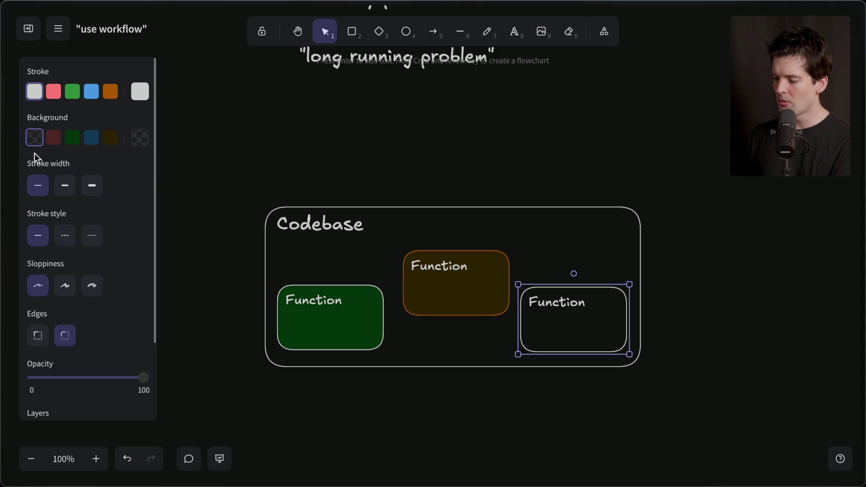
{"action": "left_click", "coordinate": [79, 137]}
{"action": "left_click", "coordinate": [74, 91]}
{"action": "left_click", "coordinate": [347, 331]}
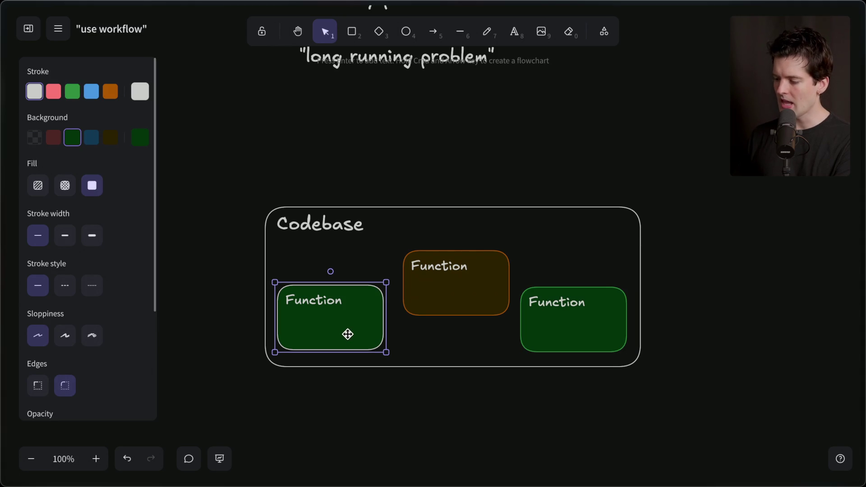
{"action": "left_click", "coordinate": [72, 92]}
Group the brown middle box with its Function label using Group selection.
{"action": "left_click", "coordinate": [217, 177]}
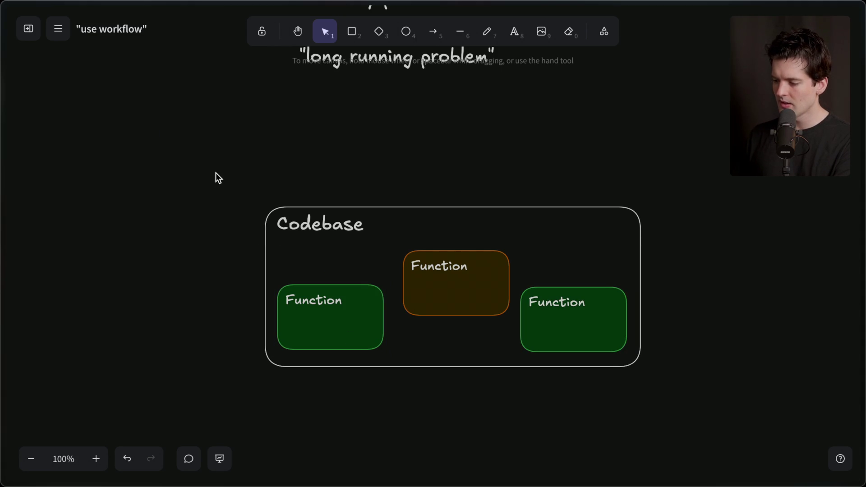
{"action": "left_click", "coordinate": [463, 276]}
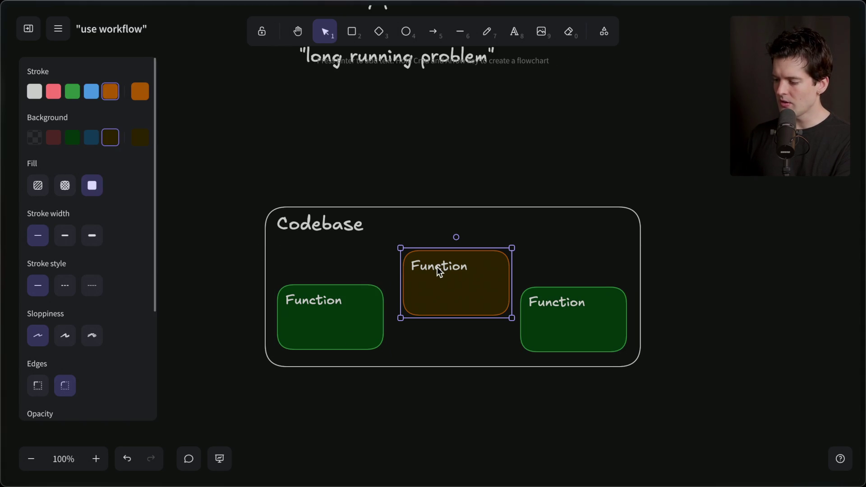
{"action": "left_click", "coordinate": [423, 270], "text": "shift"}
{"action": "left_click", "coordinate": [496, 265]}
{"action": "left_click", "coordinate": [453, 270], "text": "shift"}
{"action": "right_click", "coordinate": [448, 271]}
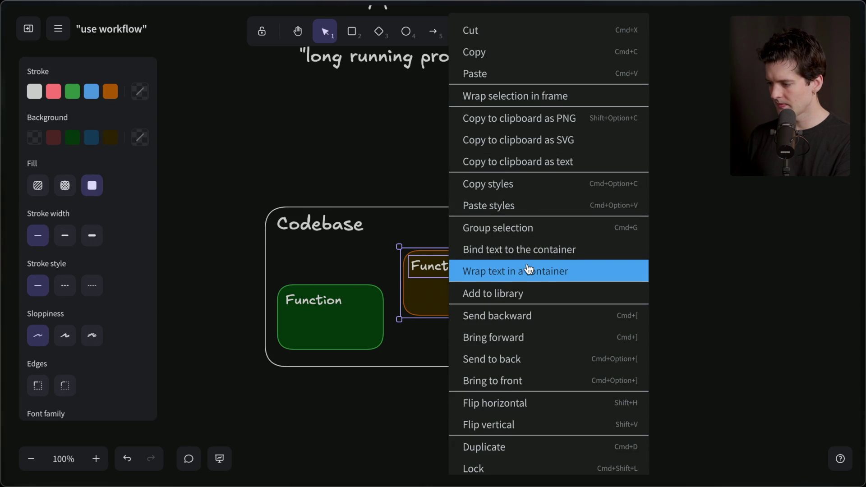
{"action": "left_click", "coordinate": [474, 228]}
{"action": "scroll", "coordinate": [436, 331], "scroll_direction": "down", "scroll_amount": 3}
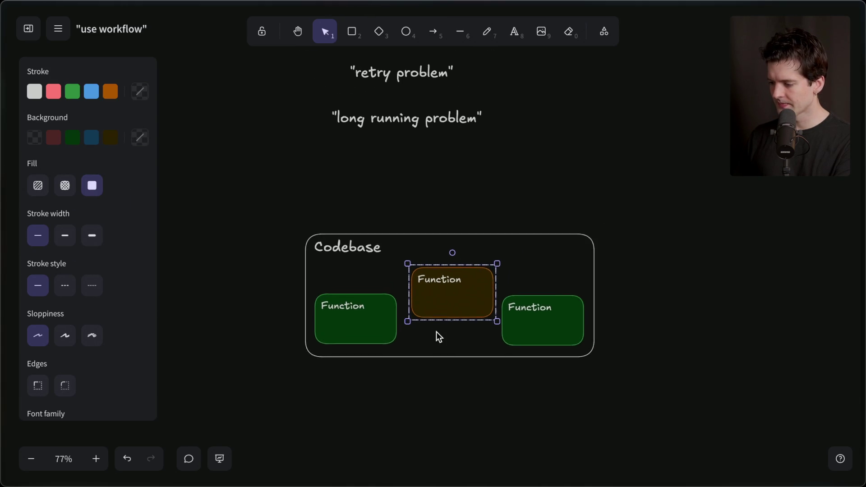
Draw a large white-outlined box around Codebase and label it 'Infra'.
{"action": "scroll", "coordinate": [436, 331], "scroll_direction": "down", "scroll_amount": 2}
{"action": "left_click", "coordinate": [434, 367]}
{"action": "left_click", "coordinate": [354, 32]}
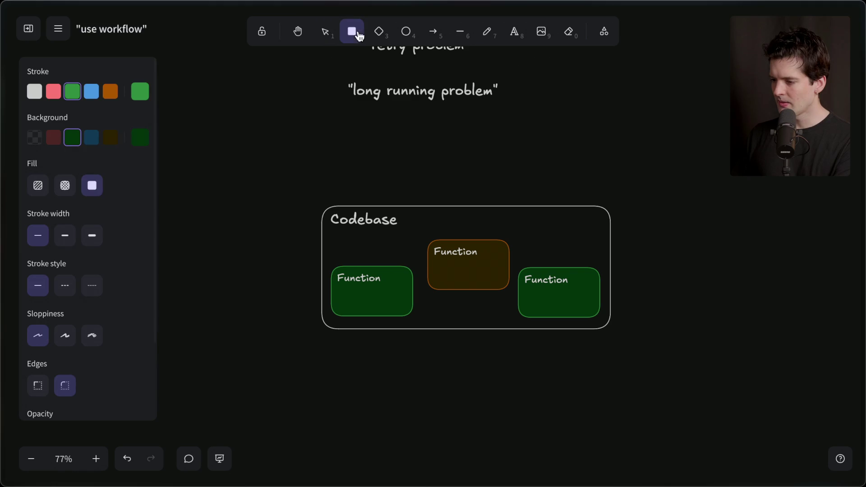
{"action": "left_click", "coordinate": [37, 101]}
{"action": "mouse_move", "coordinate": [246, 131]}
{"action": "left_mouse_down"}
{"action": "mouse_move", "coordinate": [669, 402]}
{"action": "mouse_move", "coordinate": [646, 384]}
{"action": "left_mouse_up"}
{"action": "left_click_drag", "start_coordinate": [478, 139], "coordinate": [466, 150]}
{"action": "double_click", "coordinate": [253, 116]}
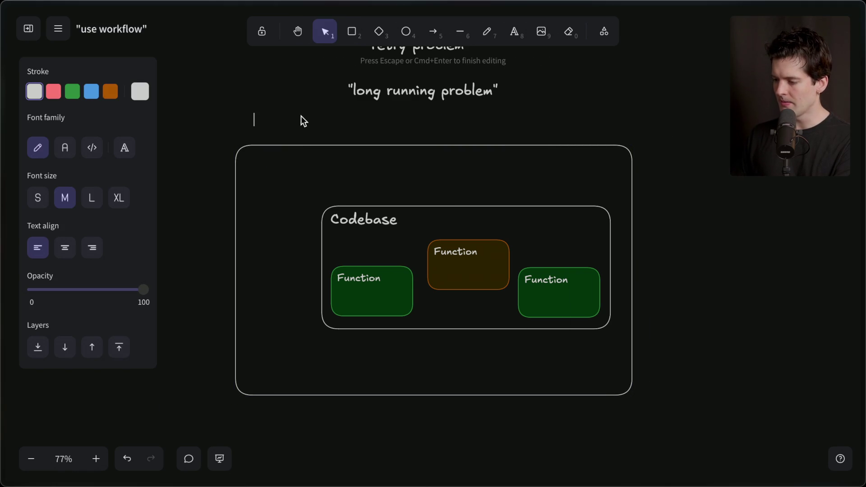
{"action": "type", "text": "Infra"}
{"action": "left_click", "coordinate": [92, 198]}
{"action": "key", "text": "Escape"}
Draw an arrow down toward the brown Function box and nudge that box inside Codebase.
{"action": "key", "text": "a"}
{"action": "left_click_drag", "start_coordinate": [462, 162], "coordinate": [460, 233]}
{"action": "left_click_drag", "start_coordinate": [473, 160], "coordinate": [487, 174]}
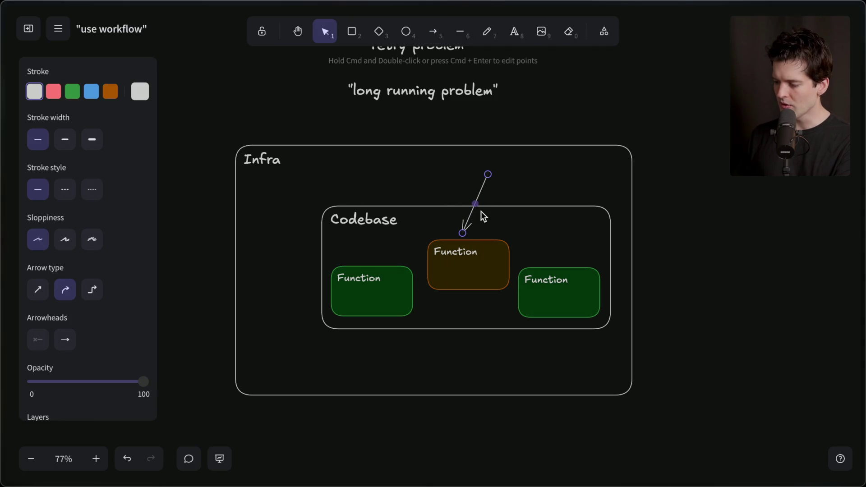
{"action": "left_click", "coordinate": [457, 250]}
{"action": "mouse_move", "coordinate": [460, 251]}
{"action": "left_mouse_down"}
{"action": "mouse_move", "coordinate": [447, 344]}
{"action": "mouse_move", "coordinate": [294, 353]}
{"action": "mouse_move", "coordinate": [276, 343]}
{"action": "mouse_move", "coordinate": [467, 240]}
{"action": "mouse_move", "coordinate": [456, 237]}
{"action": "left_mouse_up"}
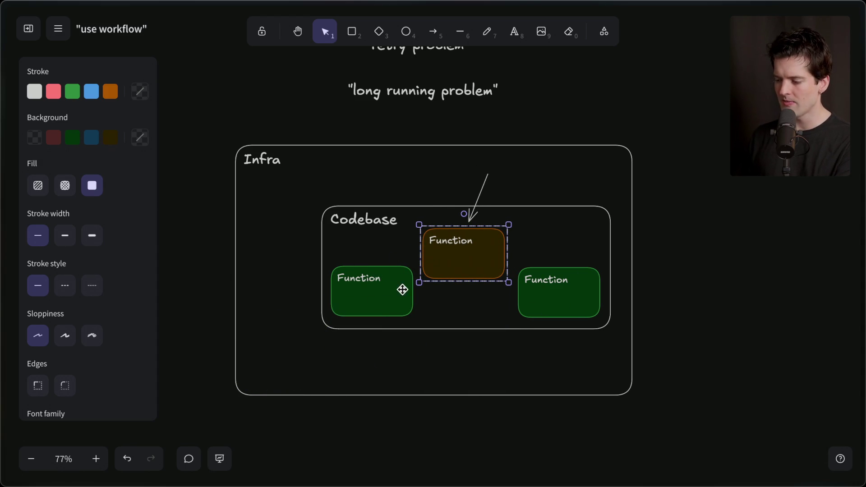
{"action": "scroll", "coordinate": [339, 338], "scroll_direction": "left", "scroll_amount": 5}
{"action": "left_click", "coordinate": [458, 141]}
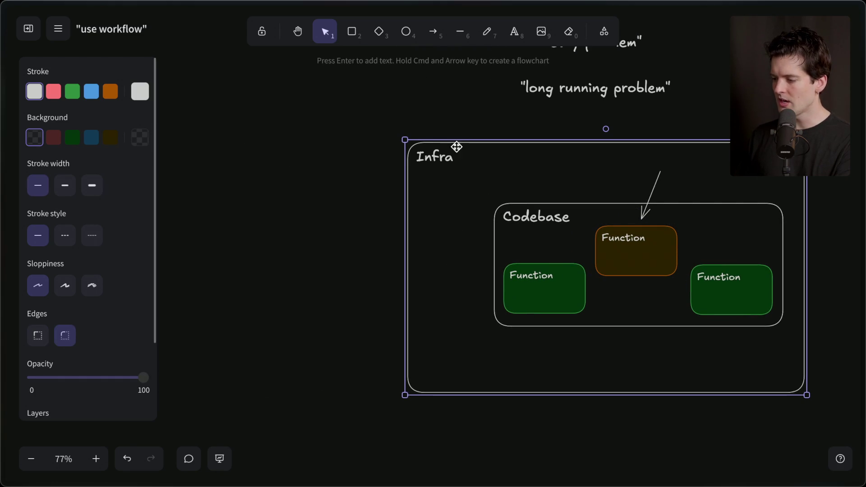
Rename the outer box's label to 'Your Infra'.
{"action": "double_click", "coordinate": [435, 158]}
{"action": "type", "text": "Your "}
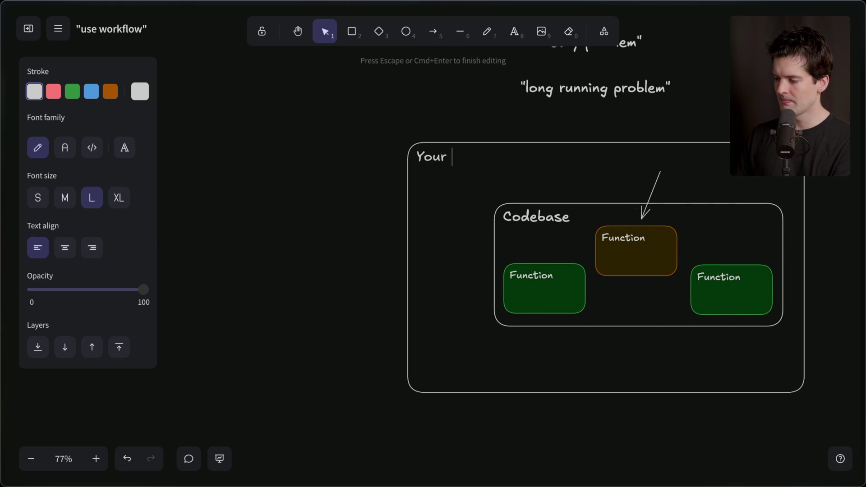
{"action": "type", "text": "Infra"}
{"action": "left_click", "coordinate": [458, 222]}
{"action": "left_click", "coordinate": [455, 152]}
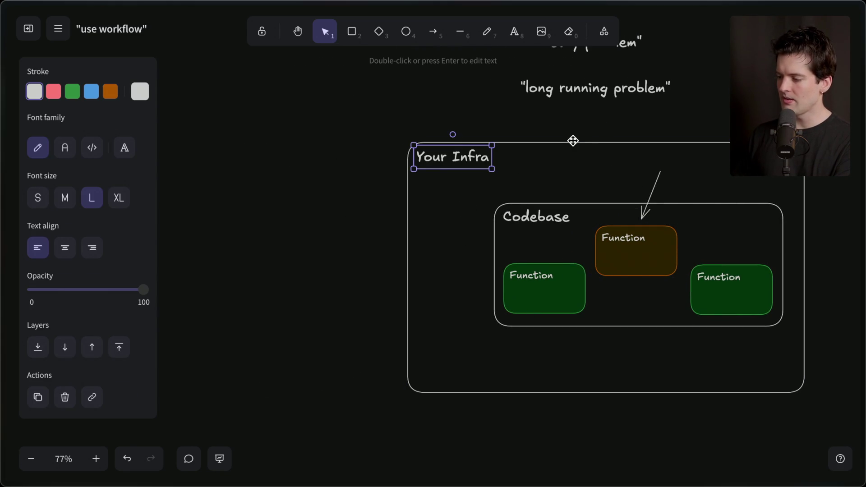
Duplicate the Your Infra box and place a narrower copy to its left.
{"action": "left_click", "coordinate": [573, 141], "text": "shift"}
{"action": "key", "text": "ctrl+c"}
{"action": "key", "text": "ctrl+v"}
{"action": "mouse_move", "coordinate": [450, 147]}
{"action": "left_mouse_down"}
{"action": "mouse_move", "coordinate": [172, 267]}
{"action": "mouse_move", "coordinate": [185, 211]}
{"action": "mouse_move", "coordinate": [168, 217]}
{"action": "left_mouse_up"}
{"action": "left_click_drag", "start_coordinate": [580, 184], "coordinate": [354, 190]}
Label the copy 'Other Infra' and move the brown Function box into it.
{"action": "mouse_move", "coordinate": [475, 68]}
{"action": "left_mouse_down"}
{"action": "mouse_move", "coordinate": [231, 157]}
{"action": "mouse_move", "coordinate": [213, 150]}
{"action": "left_mouse_up"}
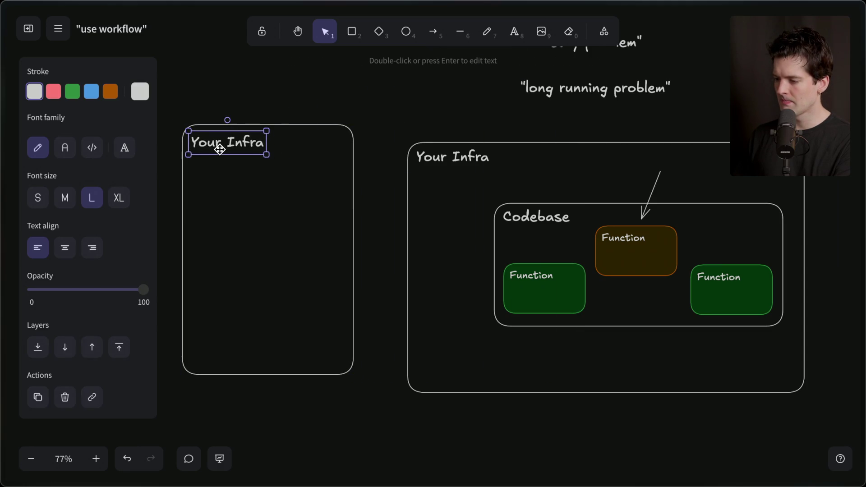
{"action": "key", "text": "Return"}
{"action": "type", "text": "Other I"}
{"action": "key", "text": "Escape"}
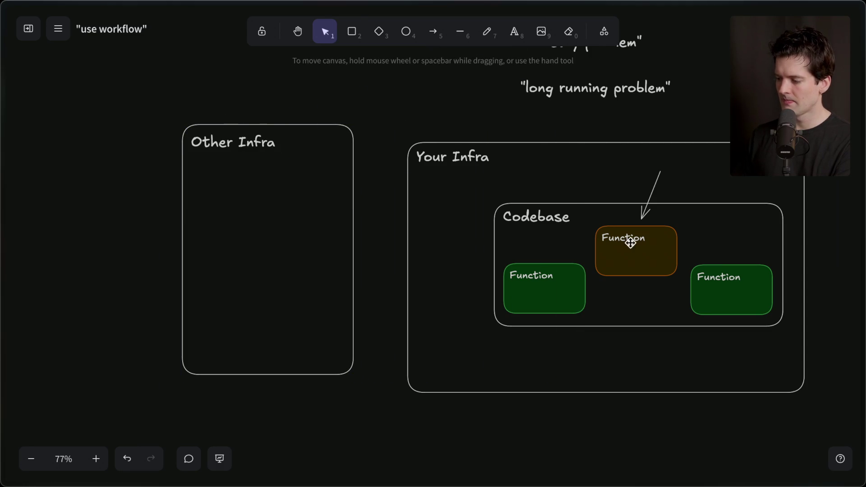
{"action": "mouse_move", "coordinate": [651, 252]}
{"action": "left_mouse_down"}
{"action": "mouse_move", "coordinate": [310, 242]}
{"action": "mouse_move", "coordinate": [260, 203]}
{"action": "left_mouse_up"}
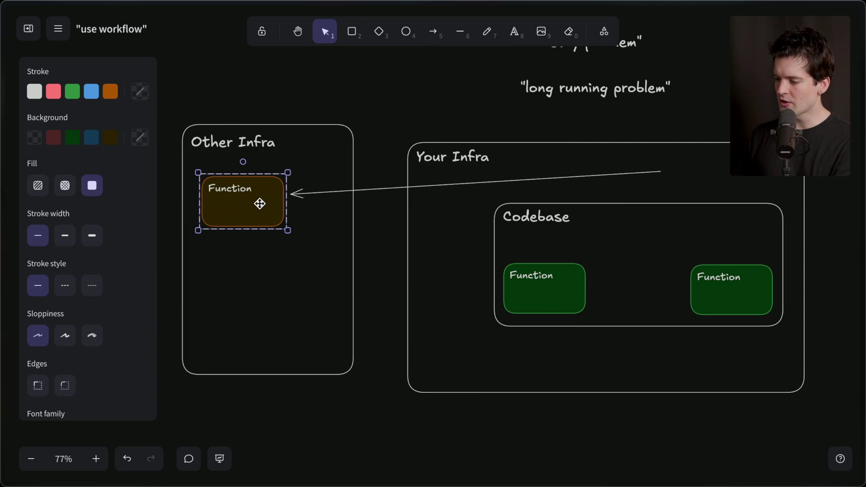
Delete the long arrow and enlarge the brown Function box with its text.
{"action": "left_click", "coordinate": [637, 173]}
{"action": "key", "text": "Delete"}
{"action": "left_click", "coordinate": [254, 222]}
{"action": "left_click_drag", "start_coordinate": [251, 229], "coordinate": [247, 286]}
{"action": "key", "text": "ctrl+z"}
{"action": "mouse_move", "coordinate": [289, 231]}
{"action": "left_mouse_down"}
{"action": "mouse_move", "coordinate": [329, 252]}
{"action": "mouse_move", "coordinate": [306, 241]}
{"action": "left_mouse_up"}
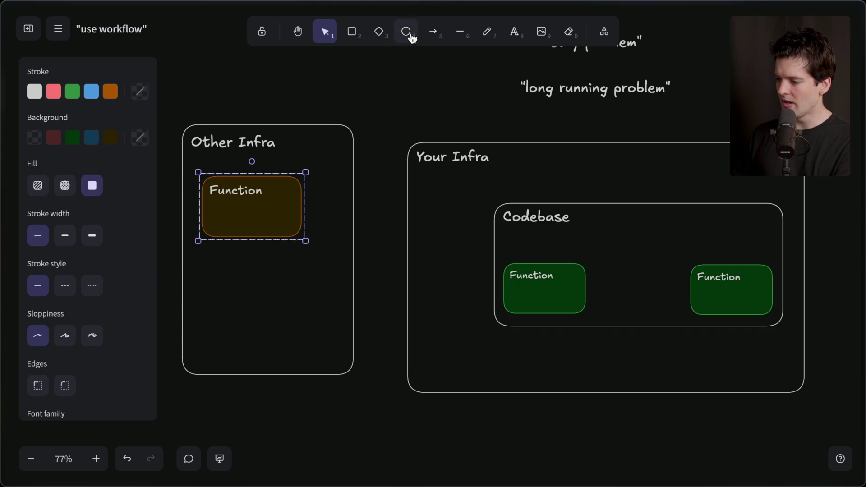
Draw two opposite arrows between the brown and green Function boxes.
{"action": "left_click", "coordinate": [432, 34]}
{"action": "left_click_drag", "start_coordinate": [268, 190], "coordinate": [507, 272]}
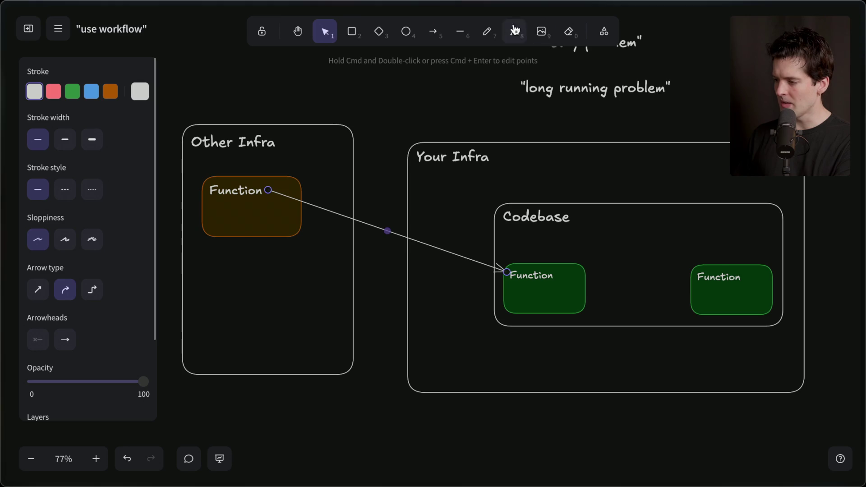
{"action": "left_click", "coordinate": [433, 32]}
{"action": "left_click", "coordinate": [503, 284]}
{"action": "left_click", "coordinate": [270, 210]}
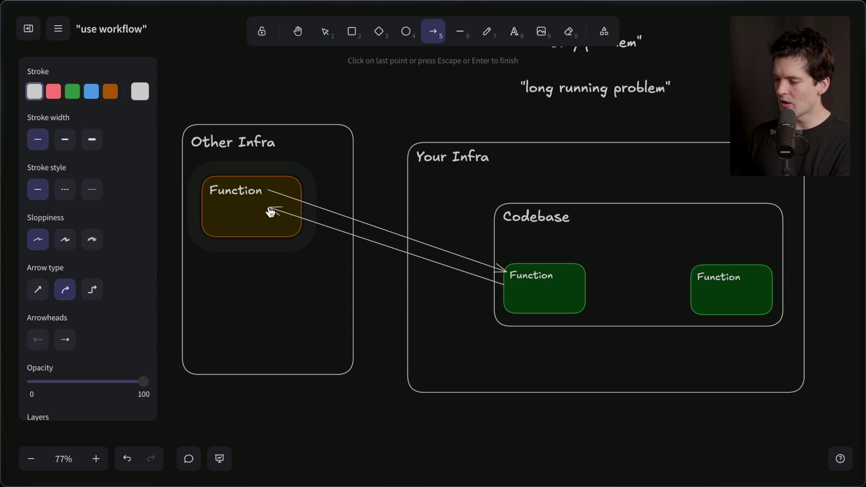
{"action": "left_click", "coordinate": [270, 210]}
Label both arrows 'http'.
{"action": "double_click", "coordinate": [370, 224]}
{"action": "type", "text": "http"}
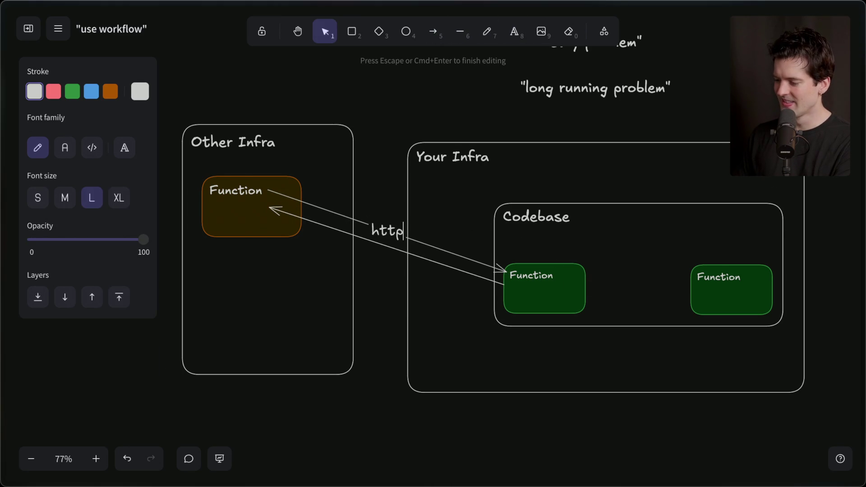
{"action": "key", "text": "Escape"}
{"action": "key", "text": "Return"}
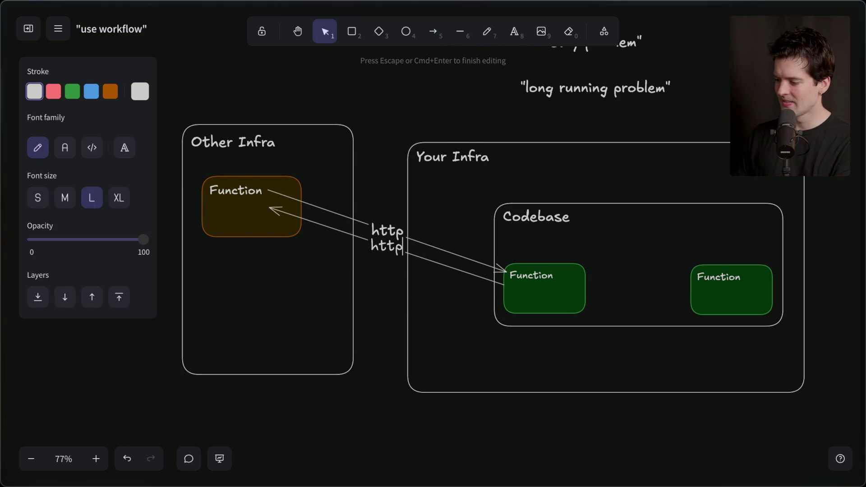
{"action": "left_click", "coordinate": [380, 354]}
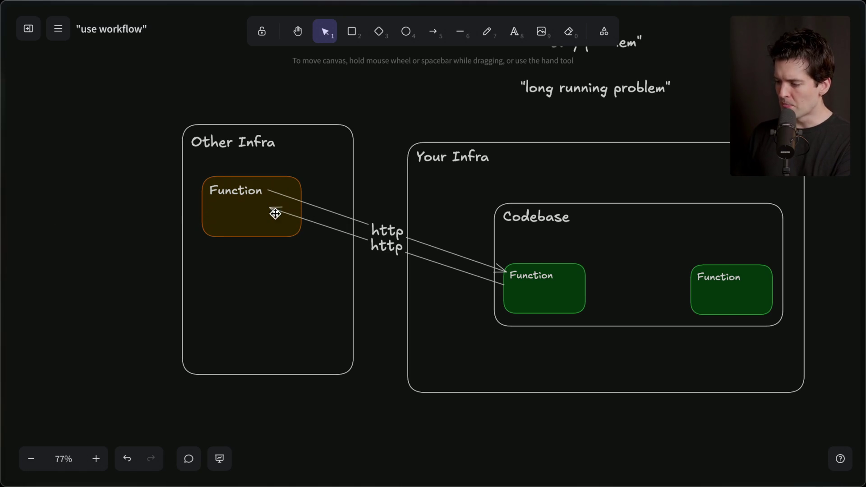
Reattach the lower http arrow's ends to the brown and green boxes.
{"action": "left_click", "coordinate": [233, 216]}
{"action": "key", "text": "Escape"}
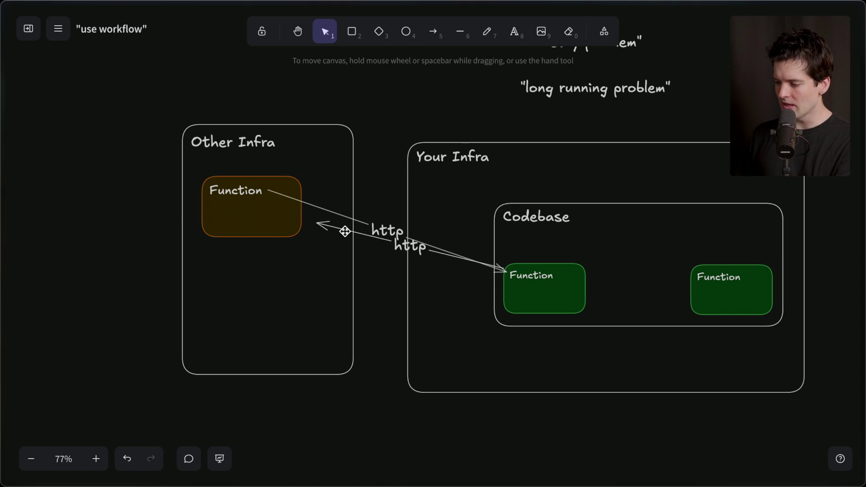
{"action": "left_click", "coordinate": [345, 232]}
{"action": "left_click_drag", "start_coordinate": [319, 224], "coordinate": [293, 223]}
{"action": "mouse_move", "coordinate": [504, 270]}
{"action": "left_mouse_down"}
{"action": "mouse_move", "coordinate": [506, 305]}
{"action": "mouse_move", "coordinate": [505, 294]}
{"action": "left_mouse_up"}
{"action": "key", "text": "Escape"}
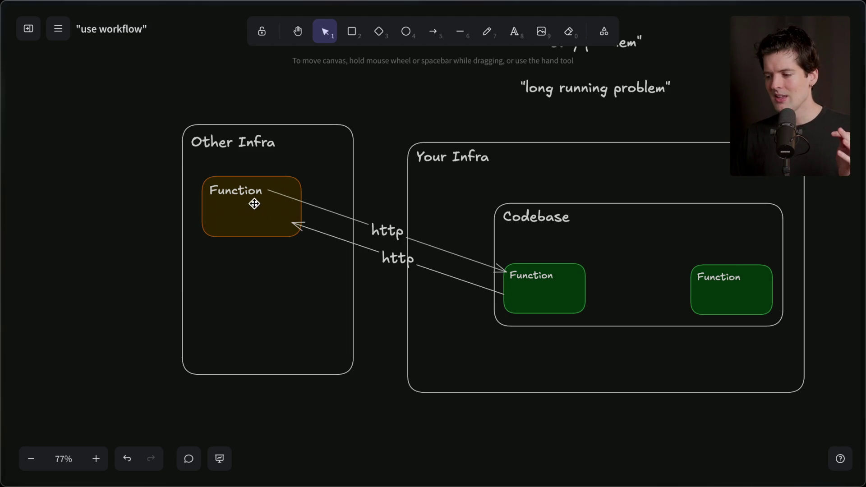
Switch to the browser tab showing Temporal's durable execution page.
{"action": "mouse_move", "coordinate": [862, 252]}
{"action": "left_click", "coordinate": [756, 282]}
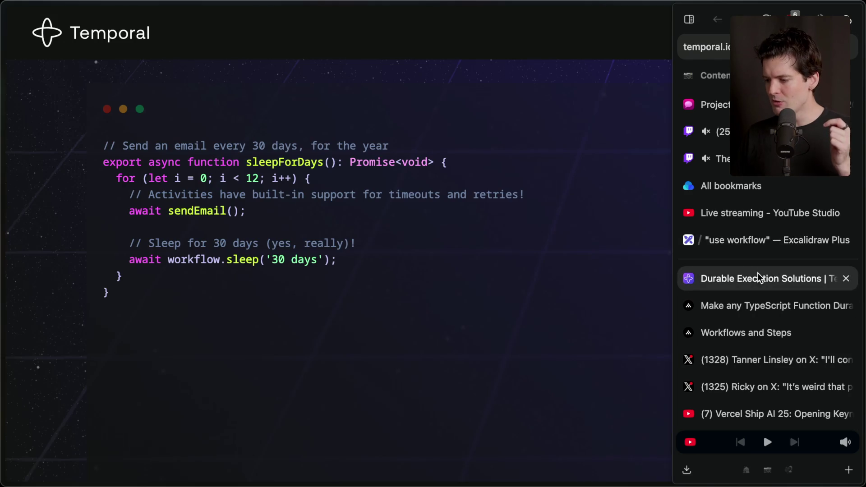
Highlight workflow.sleep('30 days') in Temporal's code, then search 'inngest' and go to inngest.com.
{"action": "mouse_move", "coordinate": [167, 261]}
{"action": "left_mouse_down"}
{"action": "mouse_move", "coordinate": [348, 265]}
{"action": "mouse_move", "coordinate": [338, 260]}
{"action": "left_mouse_up"}
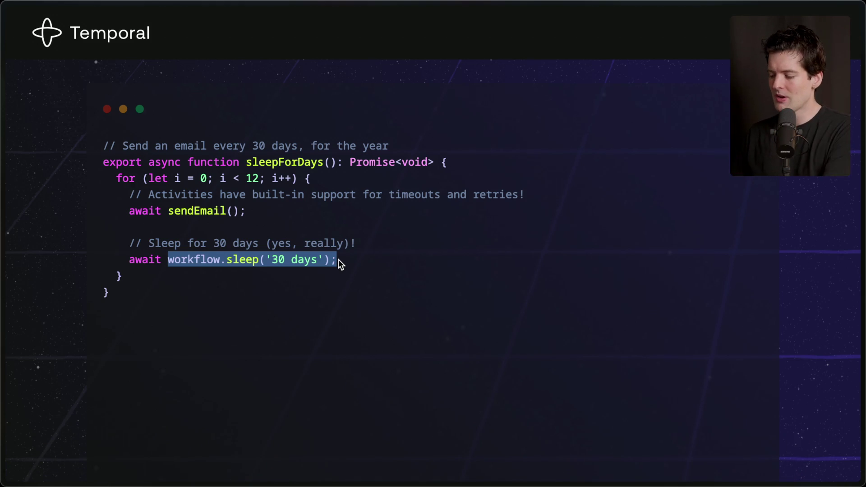
{"action": "key", "text": "ctrl+l"}
{"action": "type", "text": "inngest"}
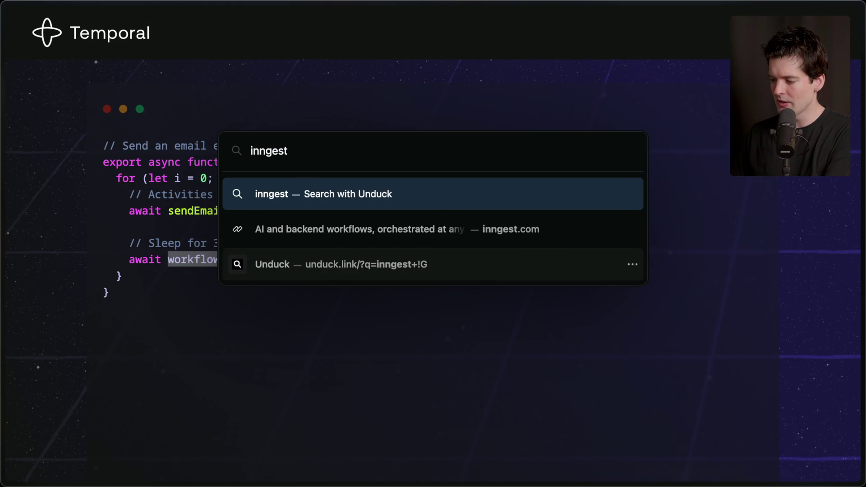
{"action": "key", "text": "Down"}
{"action": "key", "text": "Return"}
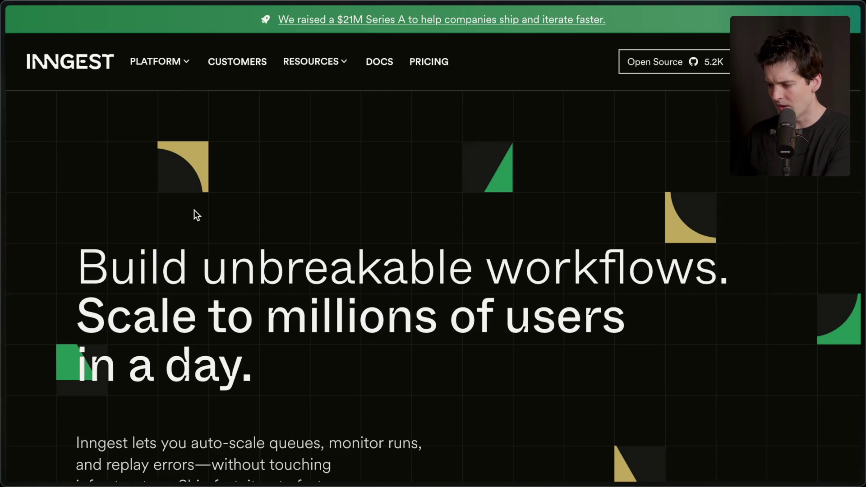
Scroll down the Inngest homepage and highlight step.run in the code sample.
{"action": "scroll", "coordinate": [197, 215], "scroll_direction": "down", "scroll_amount": 10}
{"action": "mouse_move", "coordinate": [160, 34]}
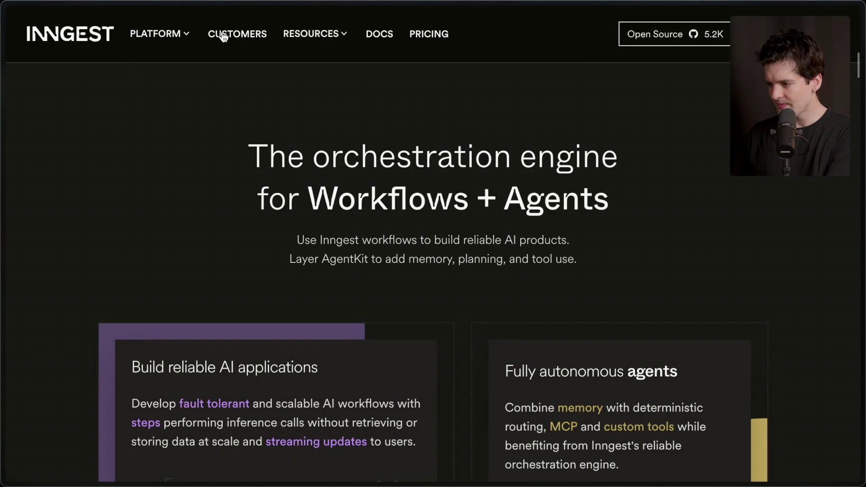
{"action": "scroll", "coordinate": [207, 272], "scroll_direction": "down", "scroll_amount": 10}
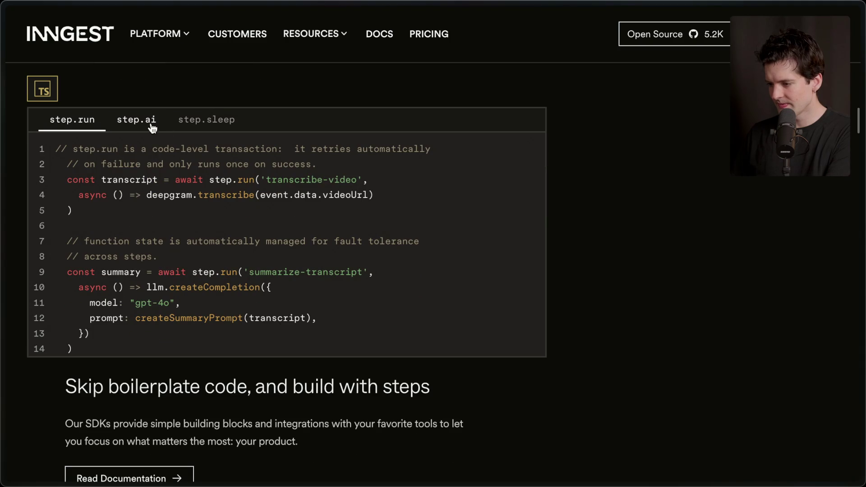
{"action": "scroll", "coordinate": [137, 123], "scroll_direction": "down", "scroll_amount": 1}
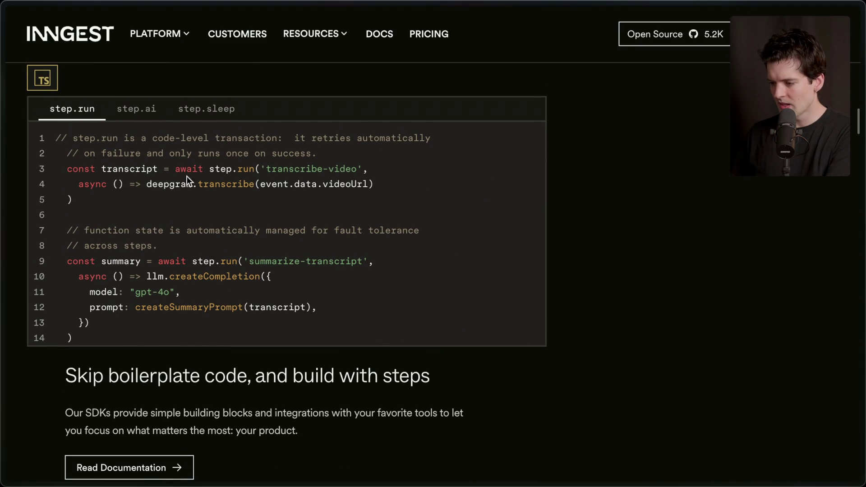
{"action": "left_click_drag", "start_coordinate": [210, 169], "coordinate": [258, 168]}
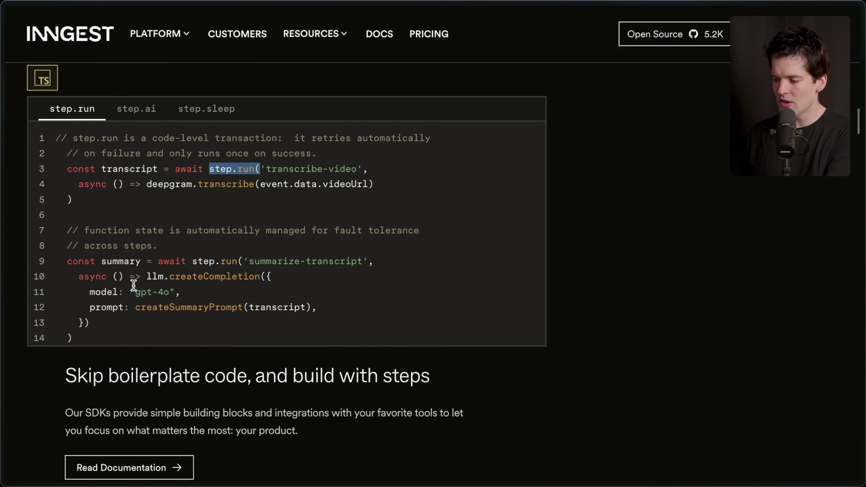
Show the step.sleep example with its '7d' wait under 'Start locally, with your stack'.
{"action": "scroll", "coordinate": [130, 279], "scroll_direction": "down", "scroll_amount": 3}
{"action": "scroll", "coordinate": [139, 313], "scroll_direction": "up", "scroll_amount": 4}
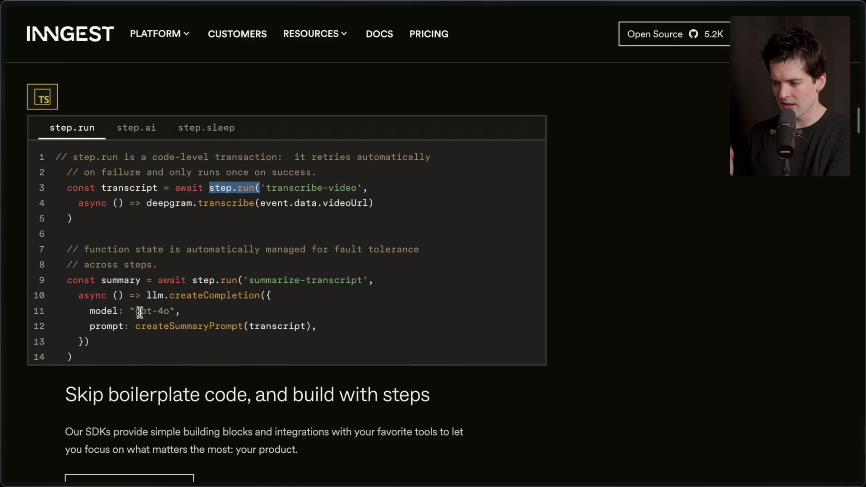
{"action": "left_click", "coordinate": [211, 129]}
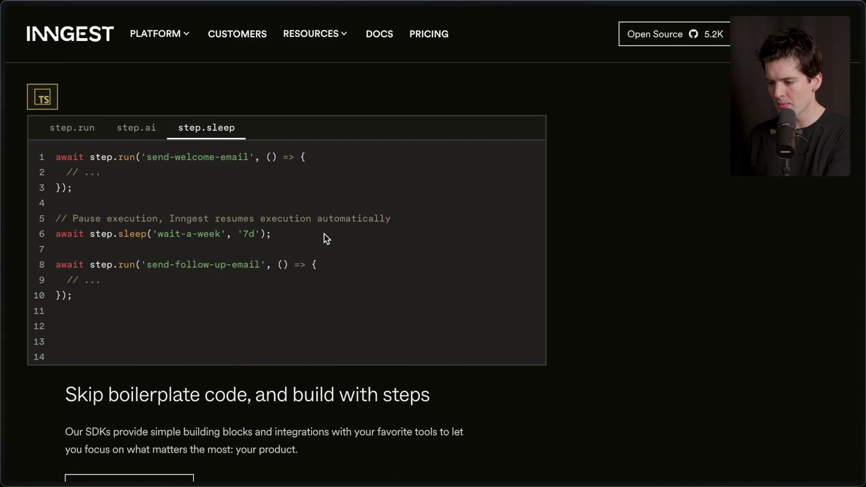
{"action": "scroll", "coordinate": [226, 328], "scroll_direction": "down", "scroll_amount": 20}
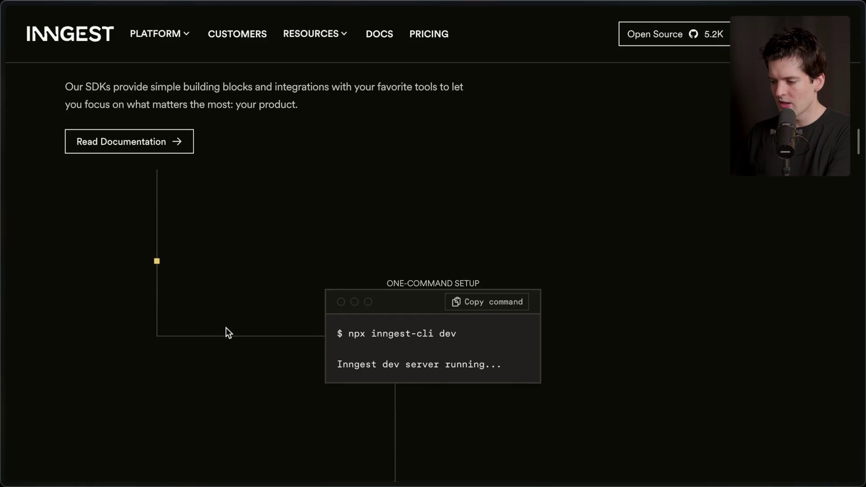
{"action": "scroll", "coordinate": [226, 328], "scroll_direction": "down", "scroll_amount": 15}
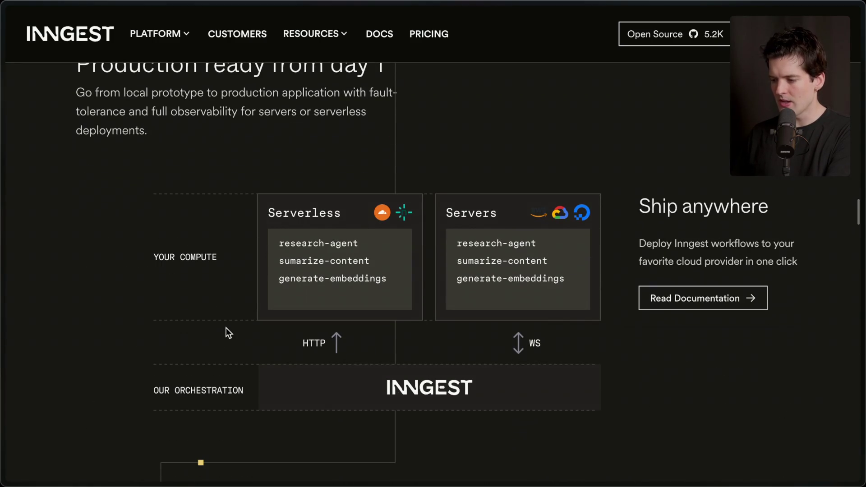
{"action": "scroll", "coordinate": [226, 328], "scroll_direction": "up", "scroll_amount": 20}
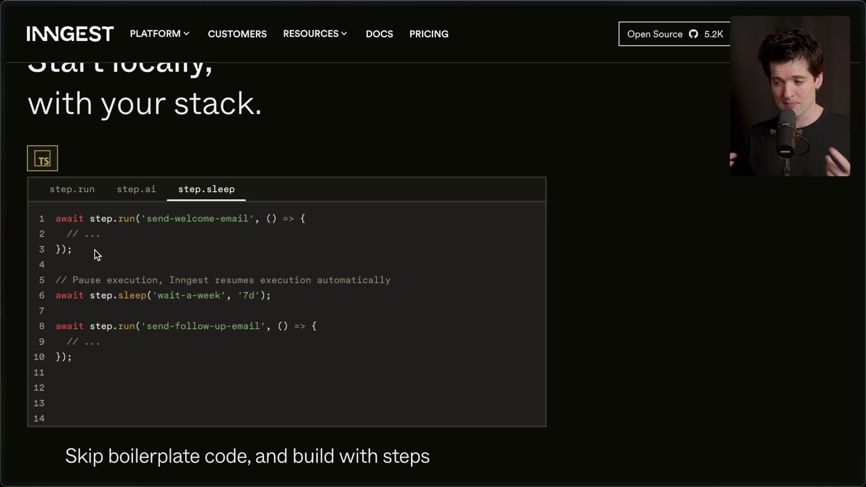
{"action": "key", "text": "super+l"}
Go to trigger.dev and scroll down to its code samples.
{"action": "type", "text": "trigger.dev/"}
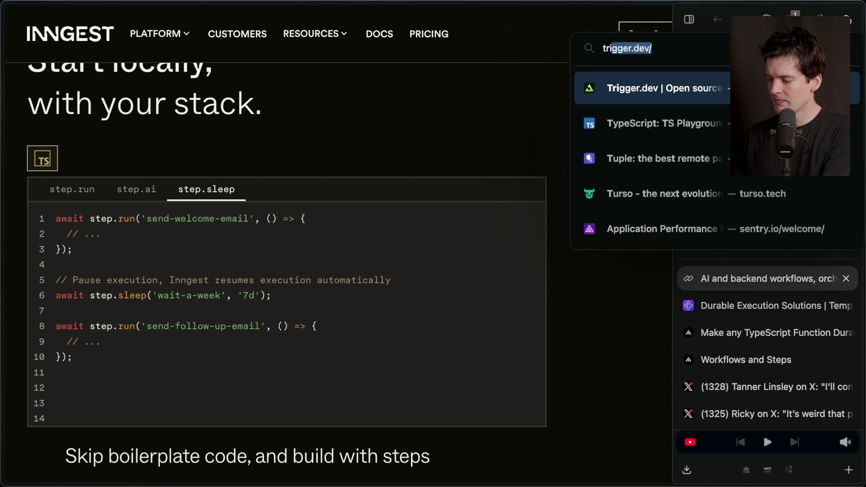
{"action": "key", "text": "Return"}
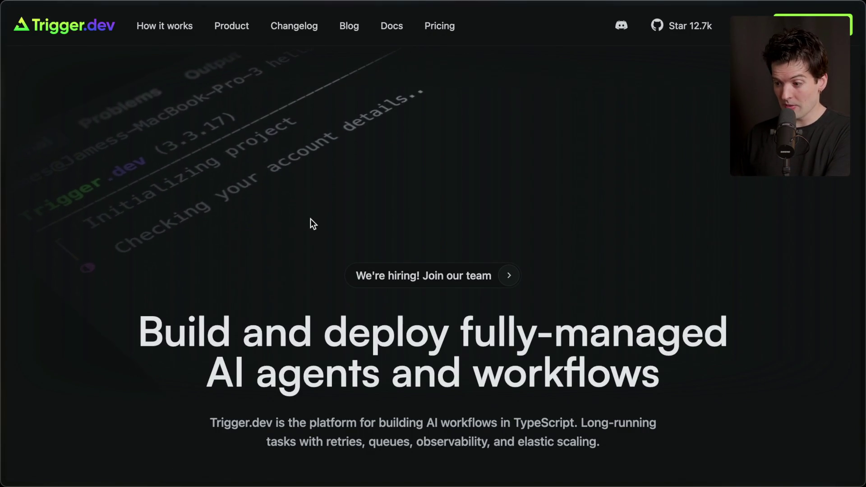
{"action": "scroll", "coordinate": [310, 219], "scroll_direction": "down", "scroll_amount": 6}
{"action": "scroll", "coordinate": [310, 219], "scroll_direction": "down", "scroll_amount": 5}
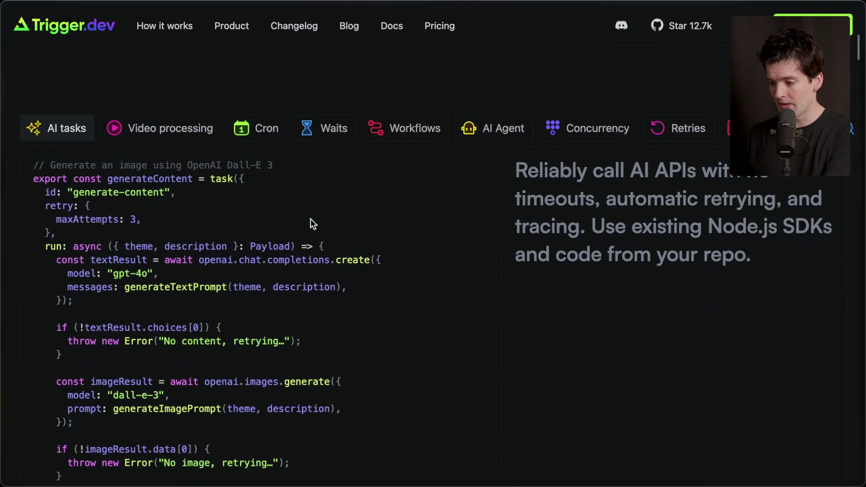
{"action": "scroll", "coordinate": [311, 219], "scroll_direction": "down", "scroll_amount": 1}
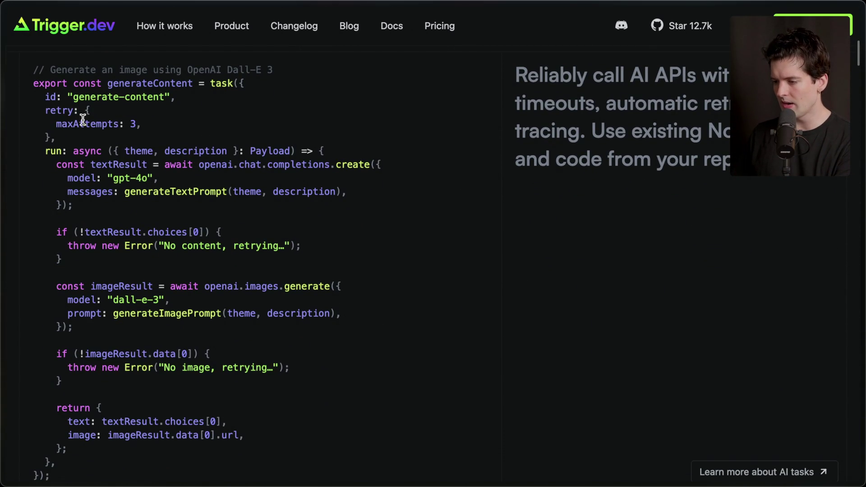
{"action": "scroll", "coordinate": [194, 112], "scroll_direction": "down", "scroll_amount": 1}
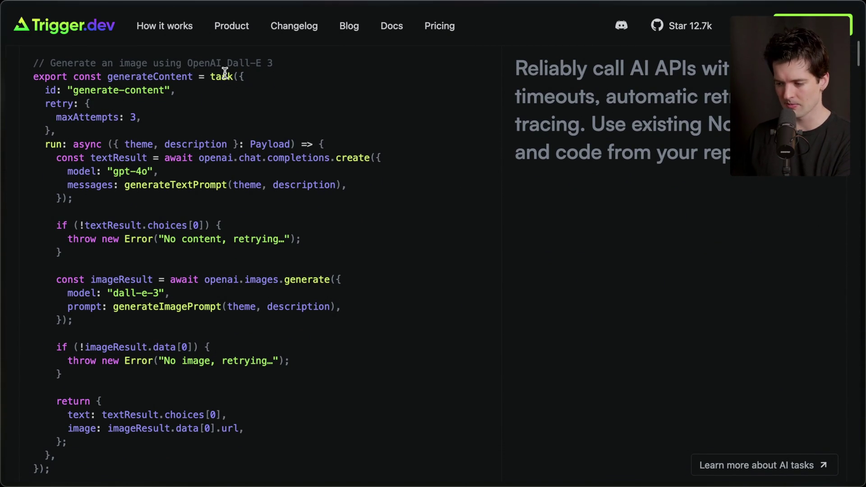
{"action": "scroll", "coordinate": [225, 73], "scroll_direction": "down", "scroll_amount": 1}
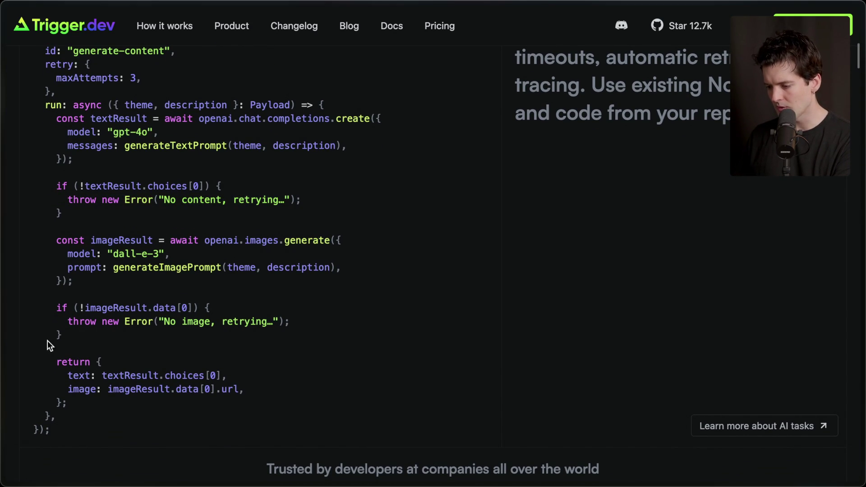
{"action": "scroll", "coordinate": [90, 397], "scroll_direction": "up", "scroll_amount": 5}
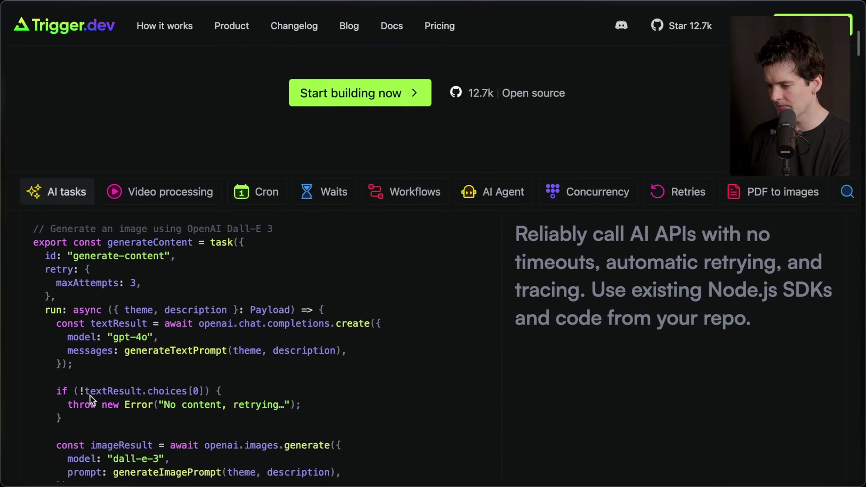
{"action": "scroll", "coordinate": [90, 397], "scroll_direction": "down", "scroll_amount": 1}
View the Cron example, then the Waits example with wait.for({ minutes: 5 }).
{"action": "left_click", "coordinate": [251, 146]}
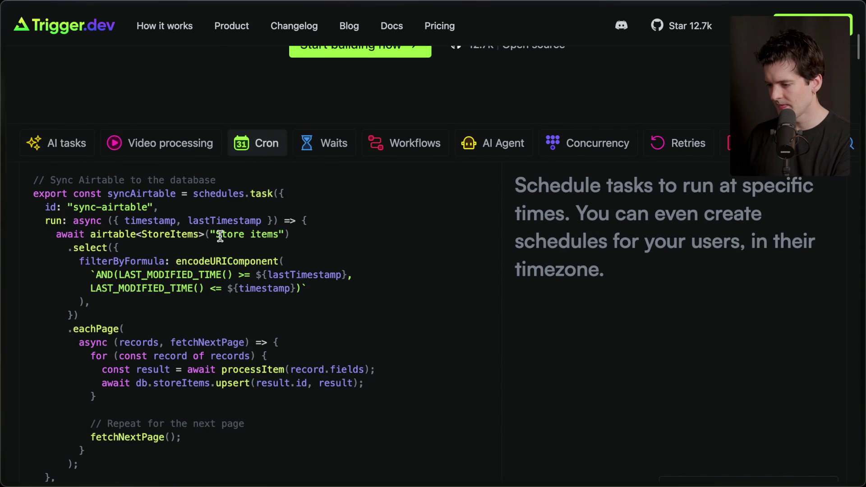
{"action": "scroll", "coordinate": [220, 236], "scroll_direction": "down", "scroll_amount": 3}
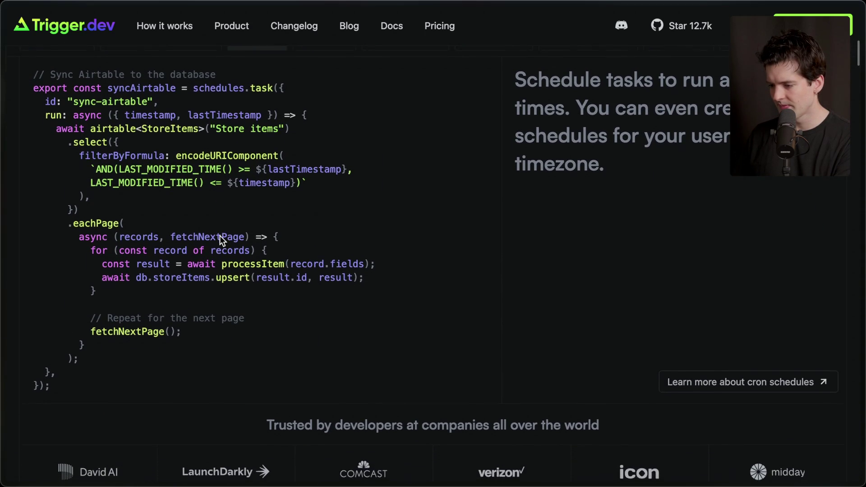
{"action": "scroll", "coordinate": [220, 235], "scroll_direction": "up", "scroll_amount": 1}
{"action": "scroll", "coordinate": [220, 236], "scroll_direction": "up", "scroll_amount": 1}
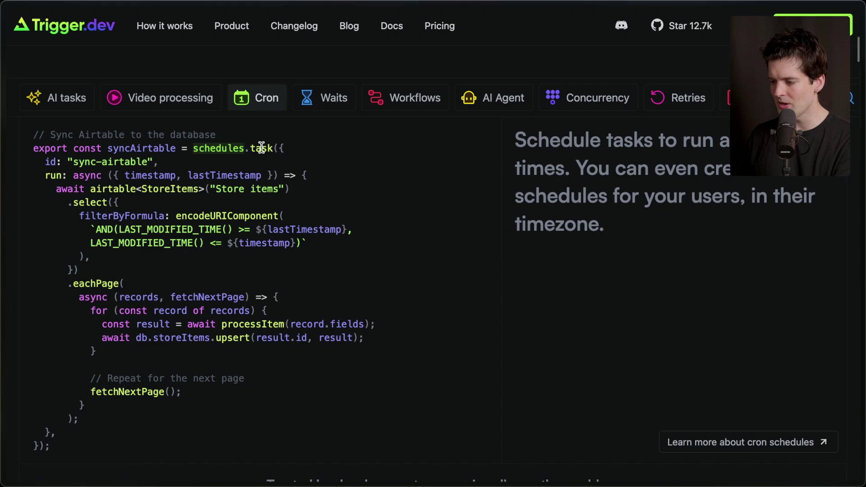
{"action": "left_click", "coordinate": [315, 101]}
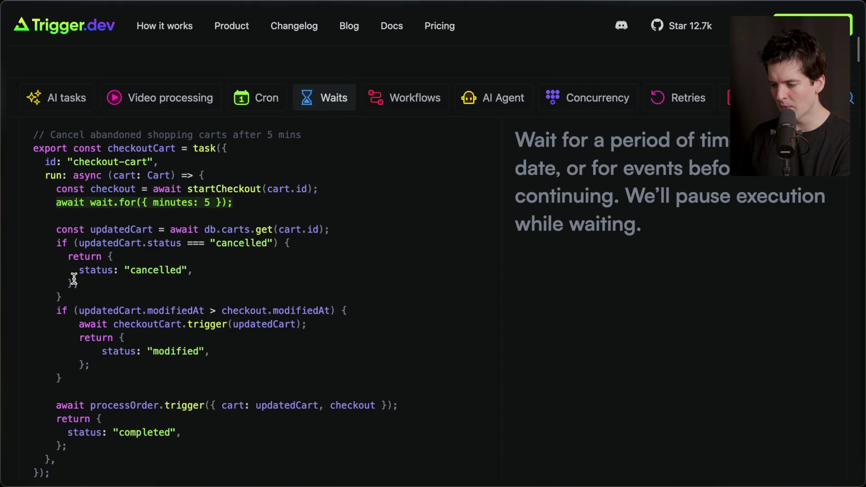
{"action": "scroll", "coordinate": [74, 278], "scroll_direction": "down", "scroll_amount": 5}
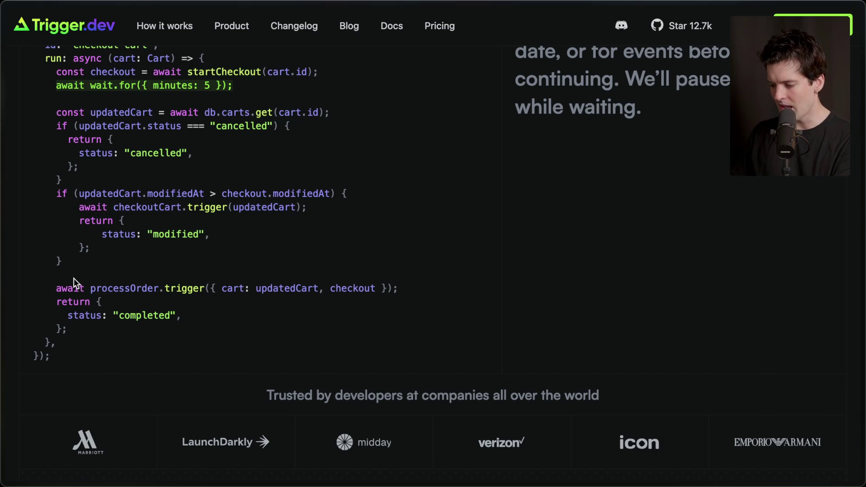
Switch to the Temporal tab and scroll to its SDK section.
{"action": "mouse_move", "coordinate": [862, 344]}
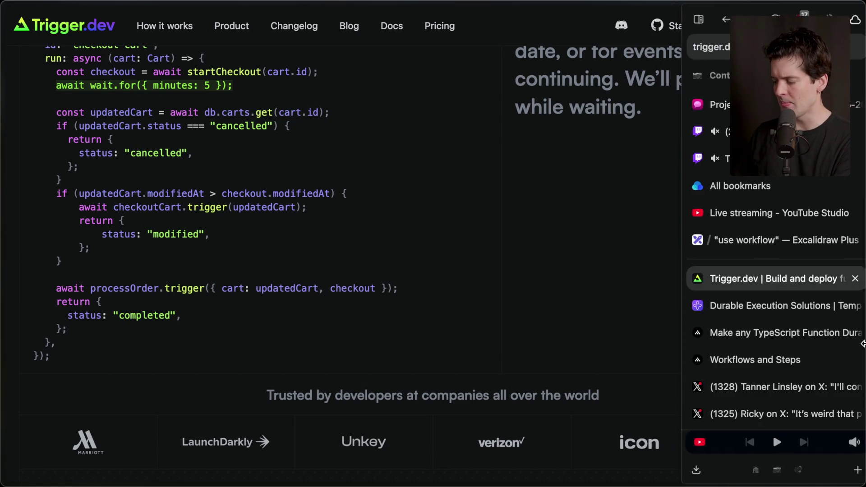
{"action": "left_click", "coordinate": [761, 313]}
{"action": "scroll", "coordinate": [281, 177], "scroll_direction": "down", "scroll_amount": 5}
{"action": "scroll", "coordinate": [281, 177], "scroll_direction": "down", "scroll_amount": 8}
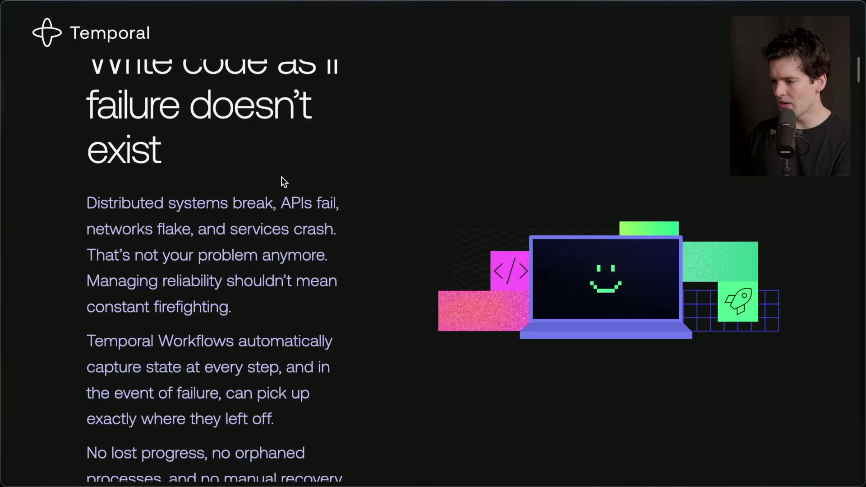
{"action": "scroll", "coordinate": [281, 182], "scroll_direction": "up", "scroll_amount": 1}
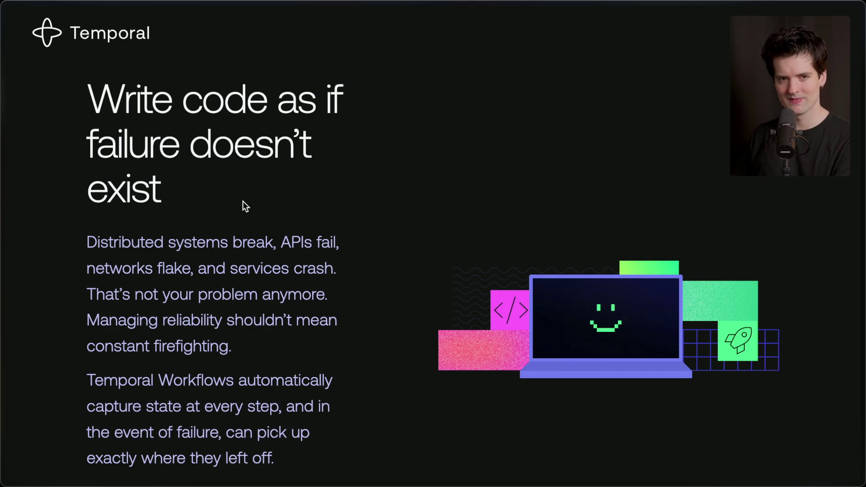
{"action": "scroll", "coordinate": [243, 201], "scroll_direction": "down", "scroll_amount": 5}
{"action": "scroll", "coordinate": [243, 202], "scroll_direction": "down", "scroll_amount": 5}
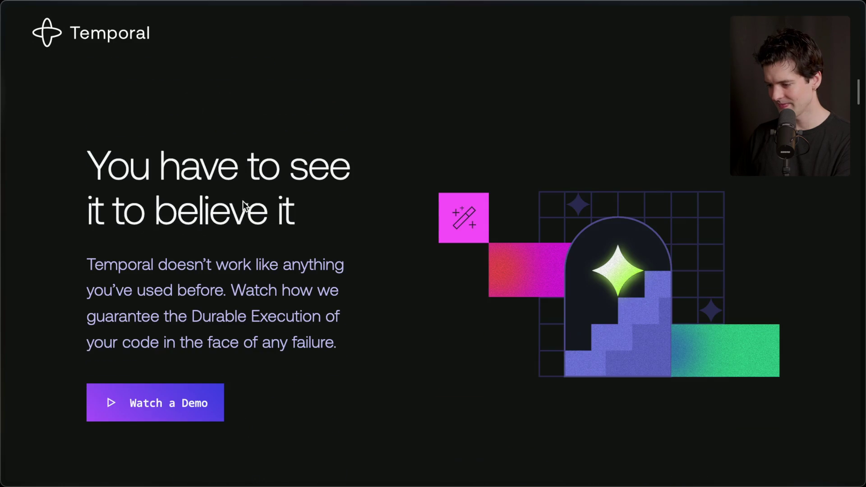
{"action": "scroll", "coordinate": [243, 206], "scroll_direction": "down", "scroll_amount": 10}
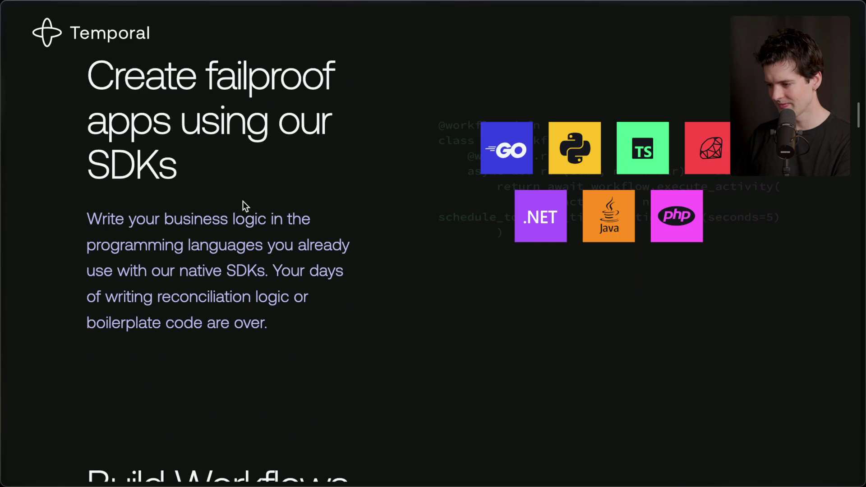
{"action": "scroll", "coordinate": [243, 201], "scroll_direction": "down", "scroll_amount": 2}
{"action": "scroll", "coordinate": [243, 202], "scroll_direction": "up", "scroll_amount": 3}
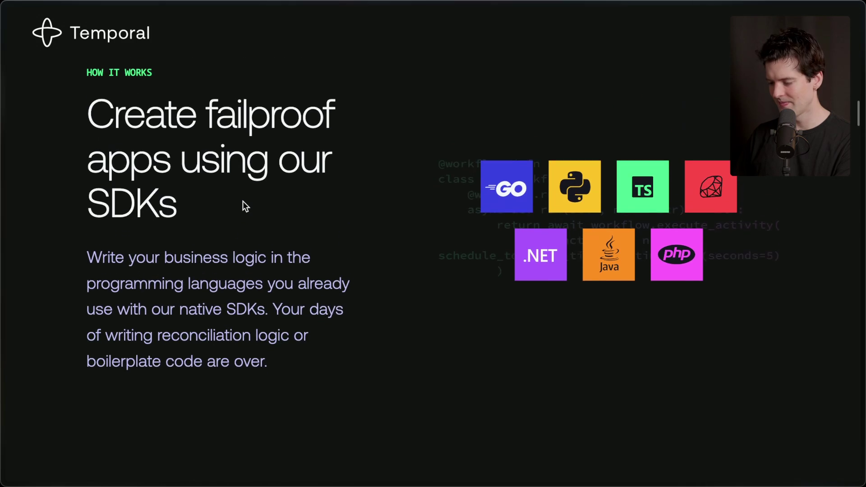
Highlight the 'Create failproof apps using our SDKs' heading, then switch to the Workflows and Steps page.
{"action": "left_click_drag", "start_coordinate": [82, 129], "coordinate": [221, 241]}
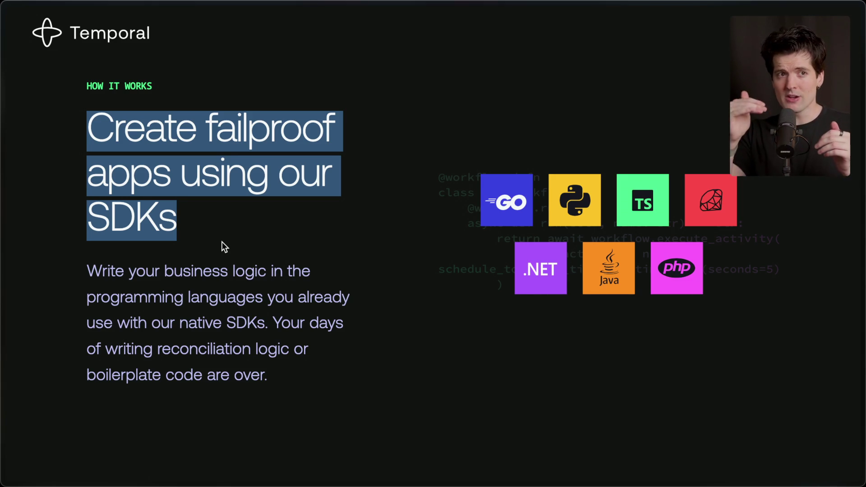
{"action": "mouse_move", "coordinate": [863, 283]}
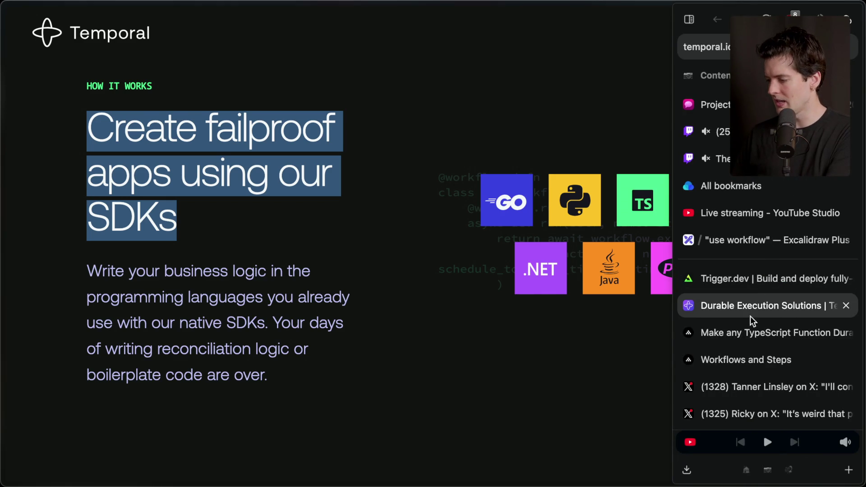
{"action": "scroll", "coordinate": [748, 383], "scroll_direction": "down", "scroll_amount": 2}
{"action": "left_click", "coordinate": [755, 345]}
{"action": "left_click", "coordinate": [750, 311]}
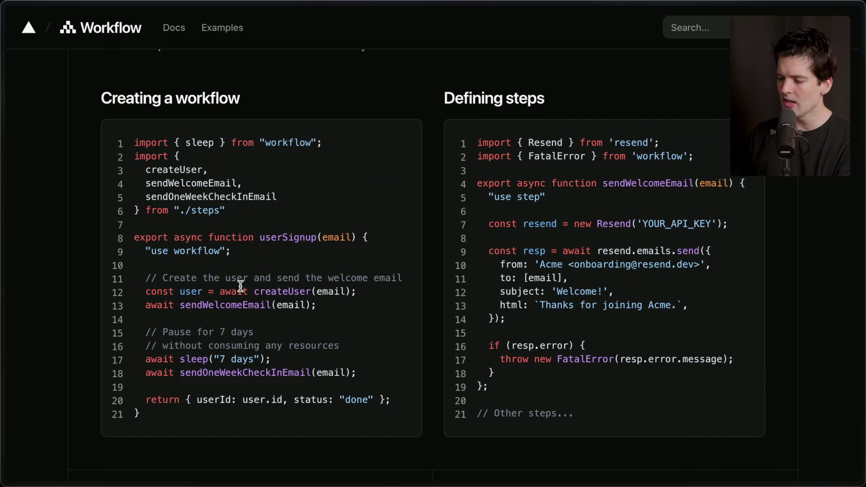
{"action": "left_click_drag", "start_coordinate": [142, 292], "coordinate": [375, 295]}
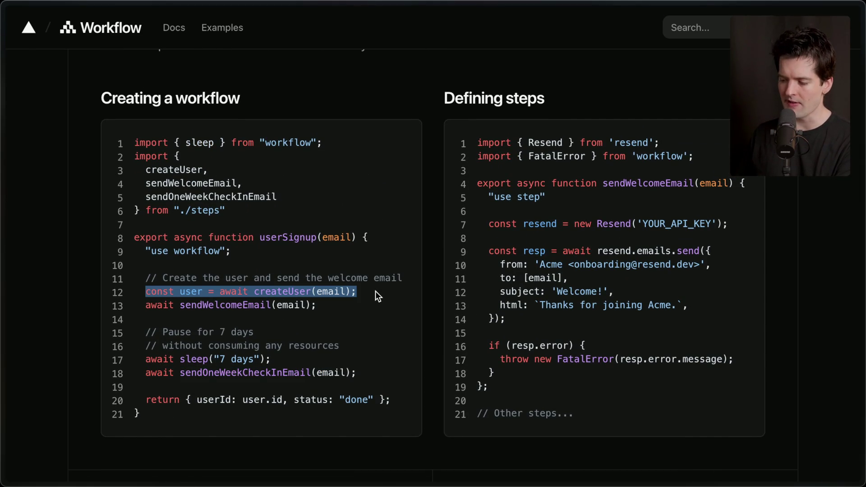
{"action": "left_click_drag", "start_coordinate": [143, 305], "coordinate": [346, 308]}
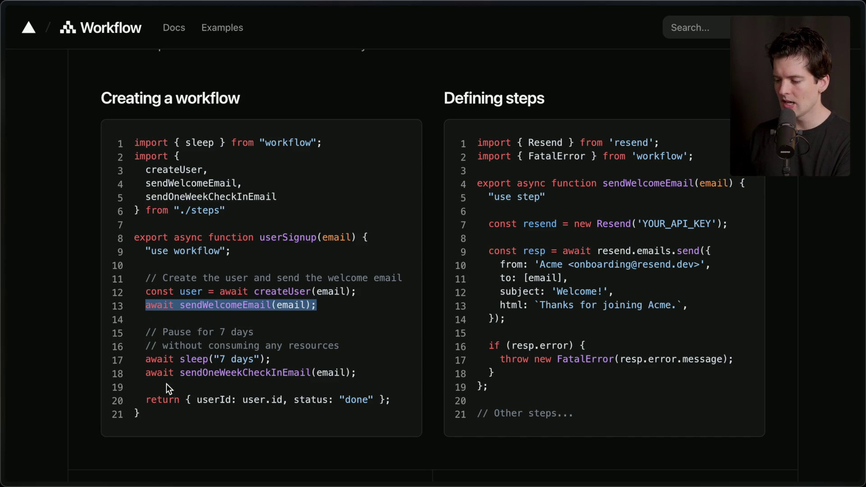
{"action": "left_click_drag", "start_coordinate": [145, 372], "coordinate": [389, 377]}
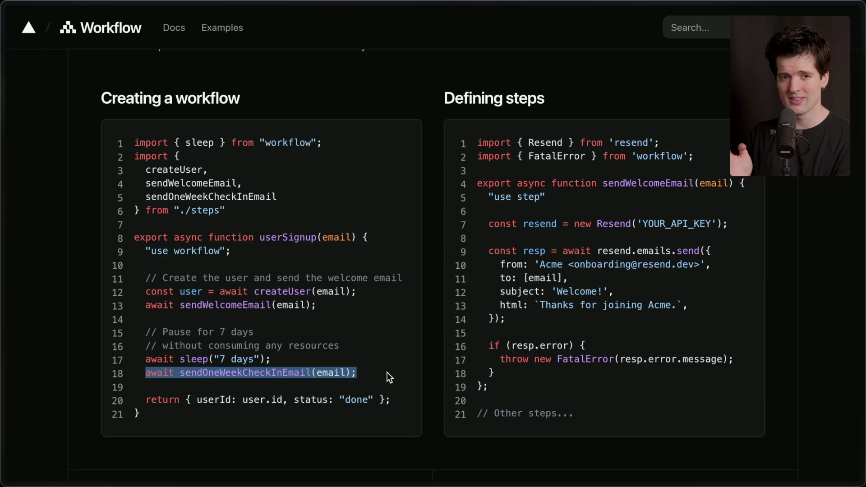
{"action": "key", "text": "super+space"}
Compute .995*.99*.99 (0.9751995) in Raycast's Calculator History and copy the answer.
{"action": "type", "text": "calc"}
{"action": "key", "text": "Return"}
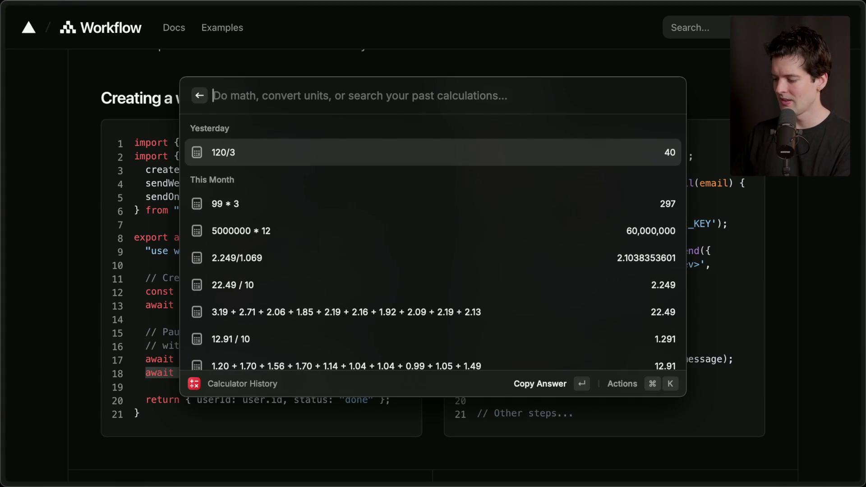
{"action": "type", "text": ".995*.99*.99"}
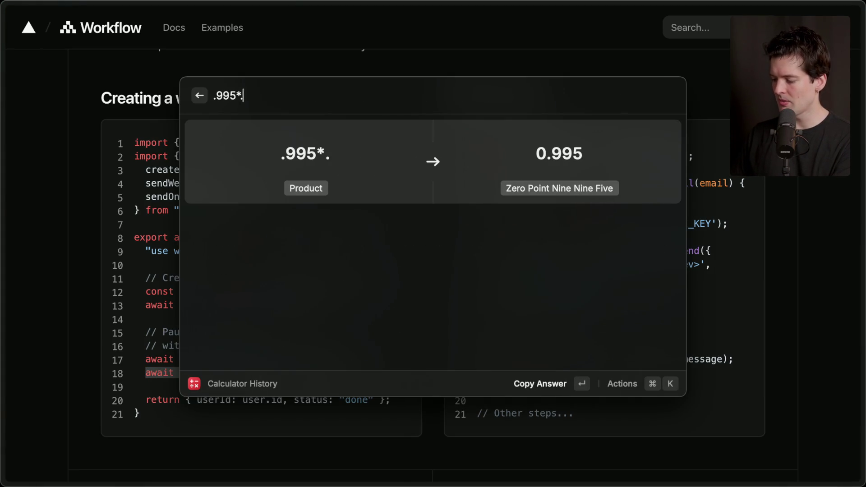
{"action": "key", "text": "Return"}
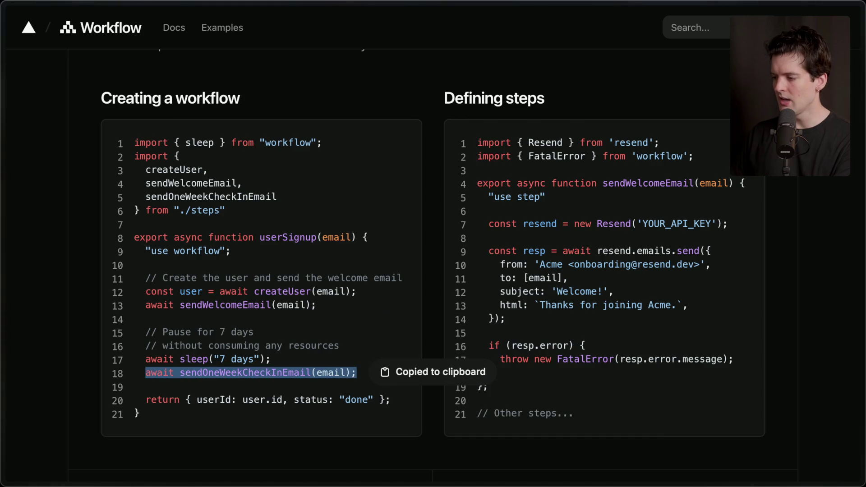
Replace the expression with .005 ^ 3 to get 0.000000125.
{"action": "key", "text": "alt+space"}
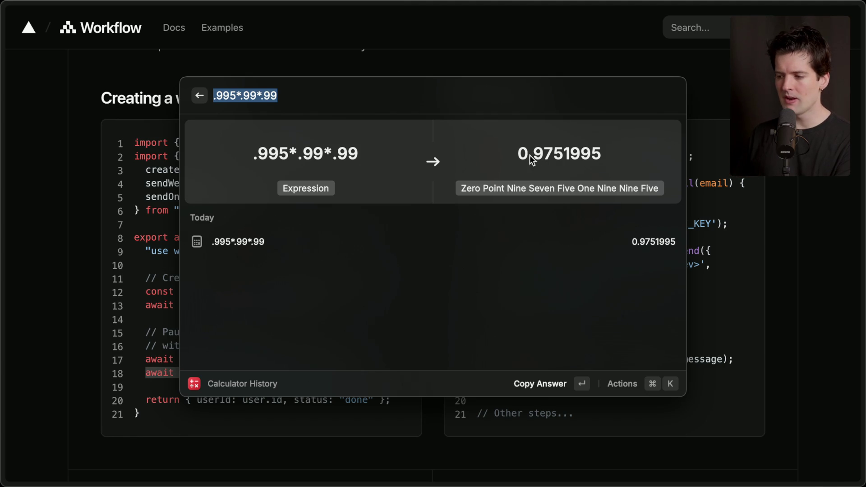
{"action": "left_click_drag", "start_coordinate": [240, 96], "coordinate": [253, 98]}
{"action": "key", "text": "super+a"}
{"action": "left_click", "coordinate": [260, 94]}
{"action": "key", "text": "super+a"}
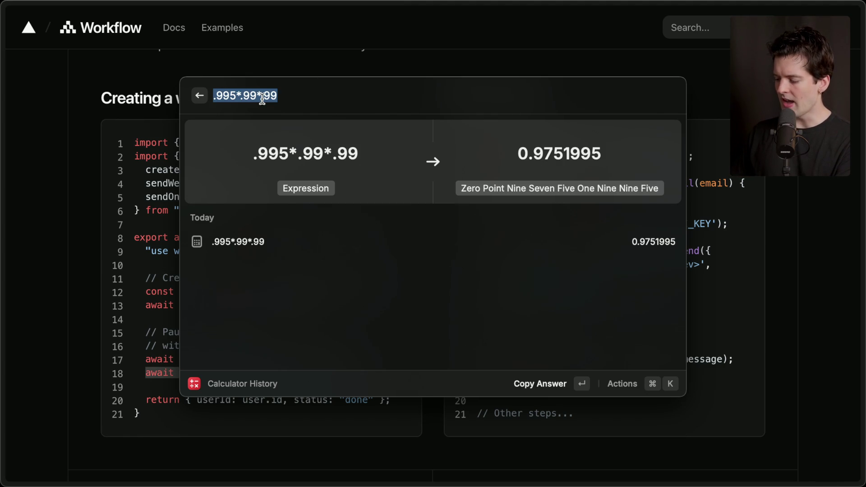
{"action": "type", "text": ".0005"}
{"action": "key", "text": "BackSpace"}
{"action": "key", "text": "BackSpace"}
{"action": "type", "text": "5 ^ 3"}
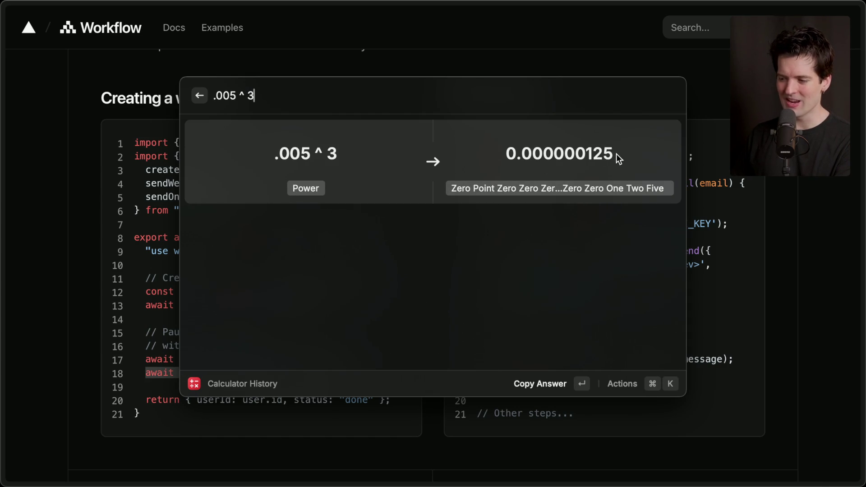
Close Raycast and highlight the start of the createUser line in the docs.
{"action": "key", "text": "Escape"}
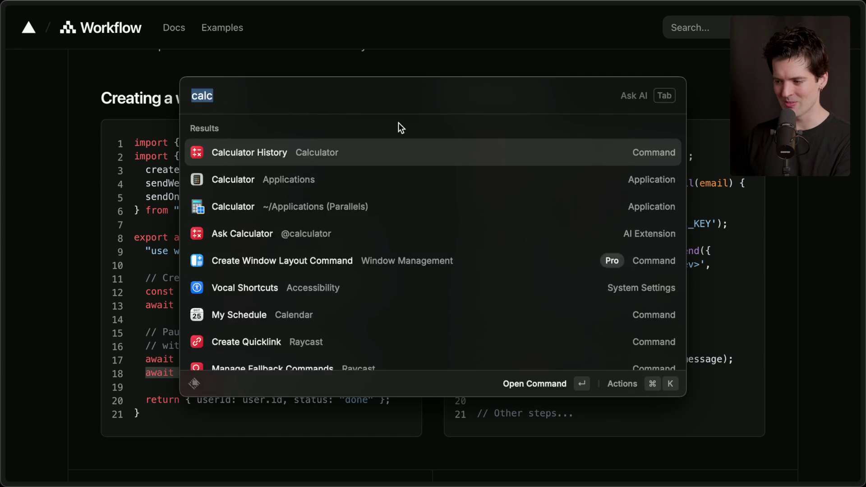
{"action": "key", "text": "Escape"}
{"action": "left_click_drag", "start_coordinate": [135, 291], "coordinate": [355, 288]}
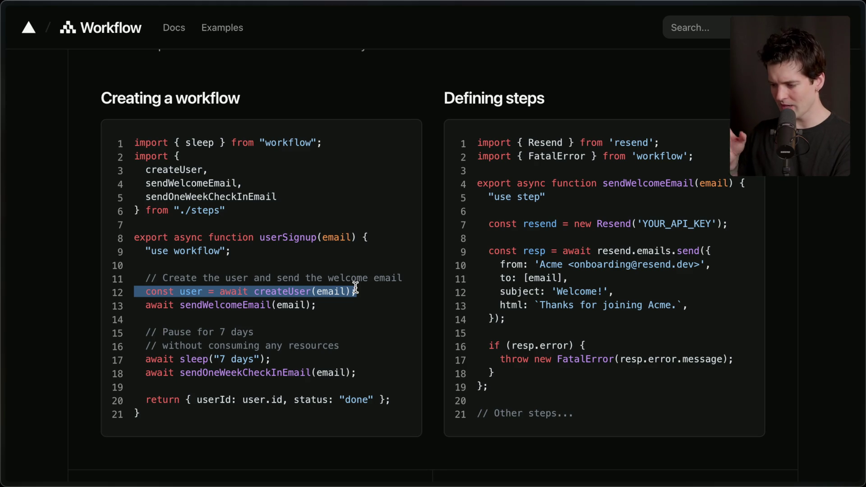
Highlight the sendWelcomeEmail line, then the body of the workflow function.
{"action": "left_click", "coordinate": [360, 289]}
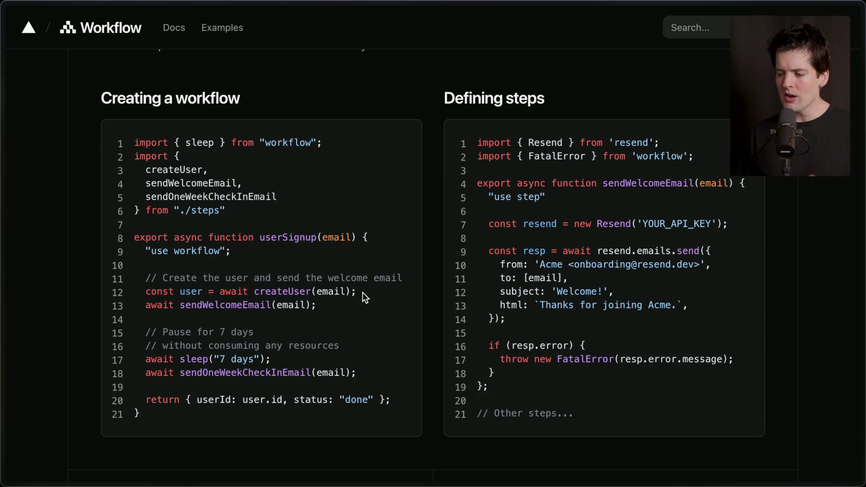
{"action": "left_click_drag", "start_coordinate": [143, 308], "coordinate": [332, 307]}
{"action": "left_click", "coordinate": [332, 307]}
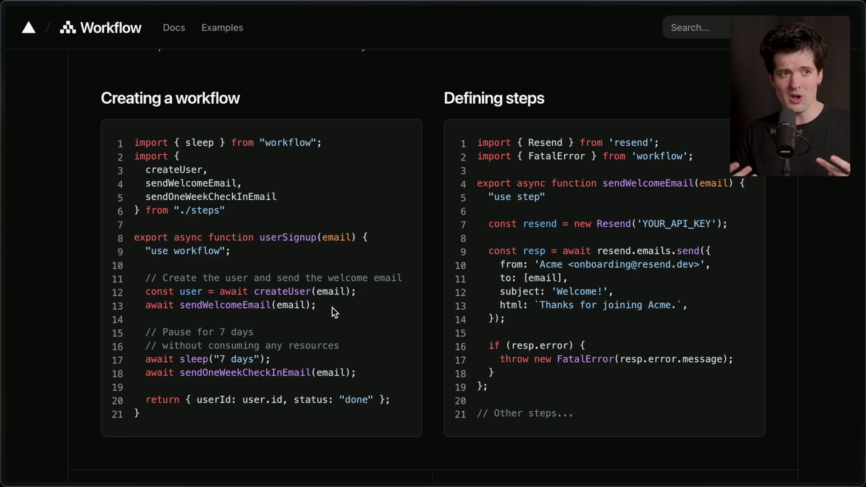
{"action": "left_click_drag", "start_coordinate": [157, 419], "coordinate": [116, 237]}
{"action": "left_click", "coordinate": [257, 253]}
Step through the createUser, sendWelcomeEmail, sleep and sendOneWeekCheckInEmail lines.
{"action": "left_click_drag", "start_coordinate": [147, 292], "coordinate": [362, 292]}
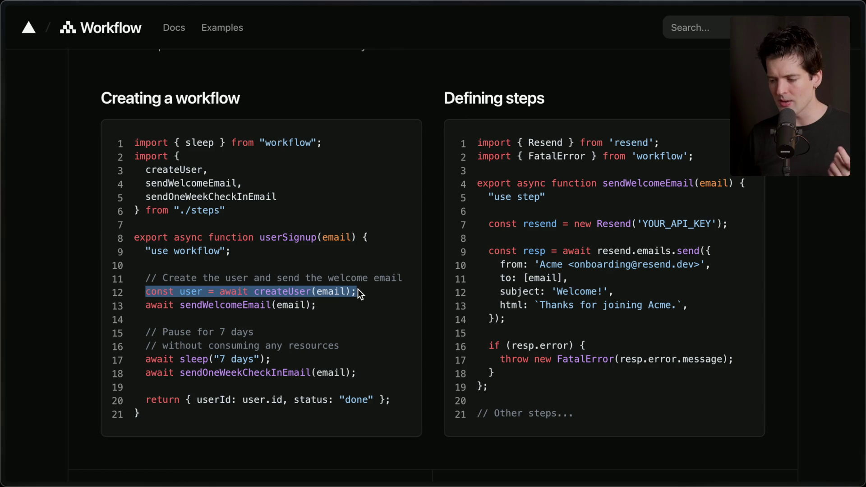
{"action": "triple_click", "coordinate": [336, 304]}
{"action": "triple_click", "coordinate": [293, 352]}
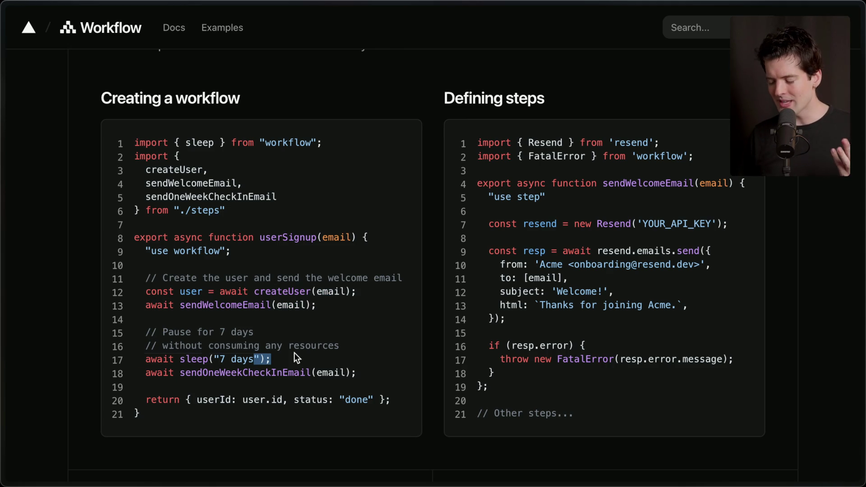
{"action": "double_click", "coordinate": [334, 358]}
{"action": "triple_click", "coordinate": [360, 368]}
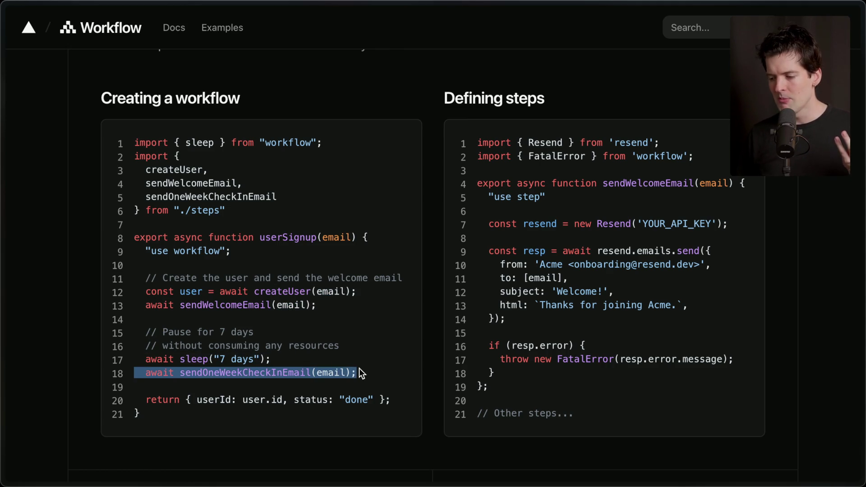
{"action": "left_click", "coordinate": [253, 386]}
Scroll down and highlight the "use workflow" directive.
{"action": "scroll", "coordinate": [248, 389], "scroll_direction": "down", "scroll_amount": 1}
{"action": "scroll", "coordinate": [248, 388], "scroll_direction": "down", "scroll_amount": 2}
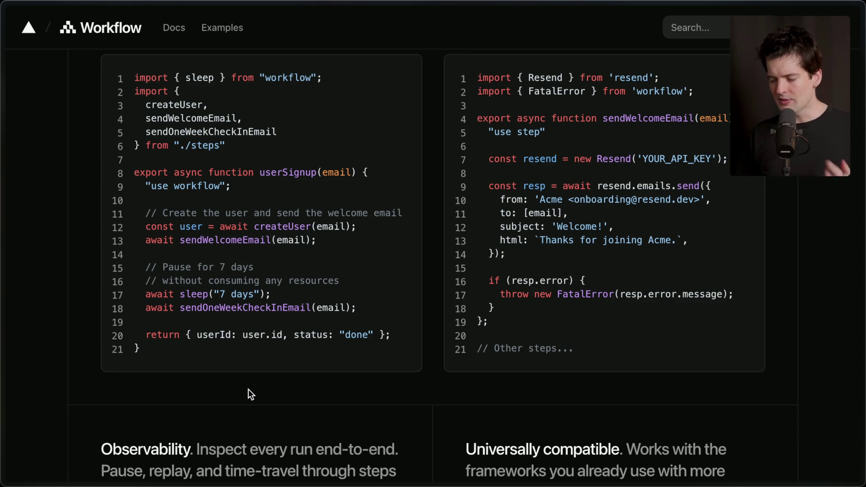
{"action": "left_click_drag", "start_coordinate": [231, 185], "coordinate": [108, 191]}
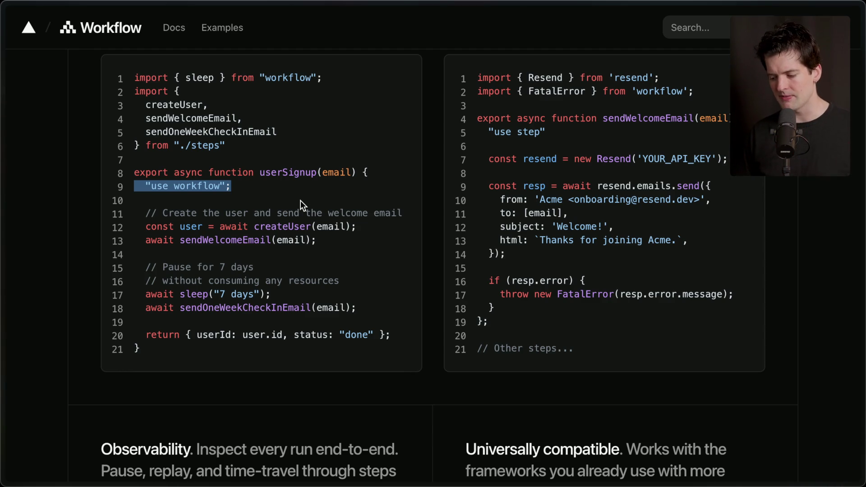
{"action": "scroll", "coordinate": [300, 200], "scroll_direction": "up", "scroll_amount": 1}
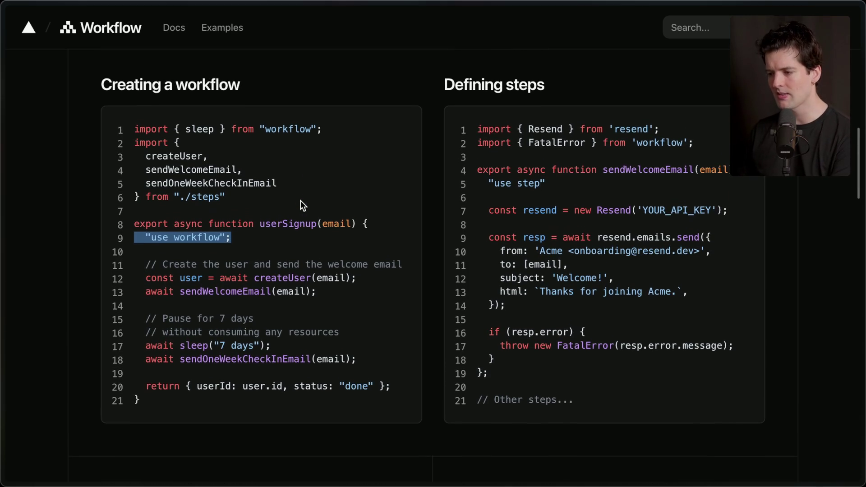
{"action": "scroll", "coordinate": [300, 200], "scroll_direction": "down", "scroll_amount": 1}
{"action": "left_click", "coordinate": [279, 215]}
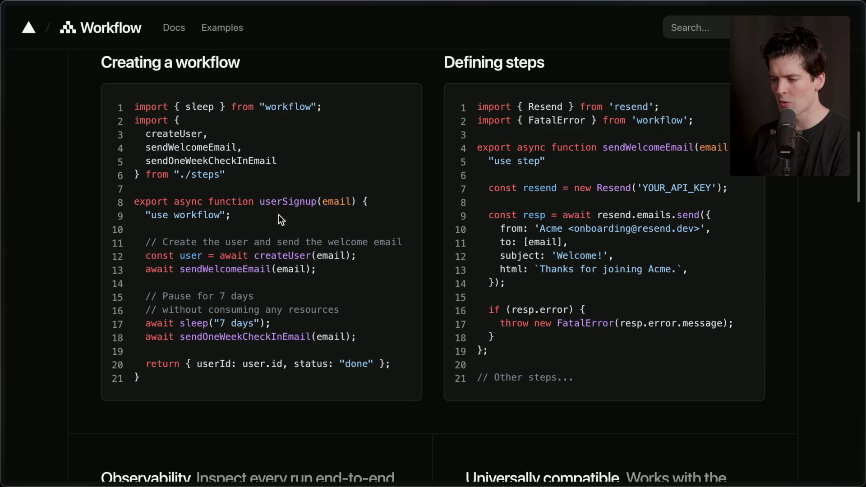
Highlight the left code example and bring up the open-tabs sidebar.
{"action": "left_click_drag", "start_coordinate": [177, 373], "coordinate": [168, 45]}
{"action": "left_click", "coordinate": [294, 148]}
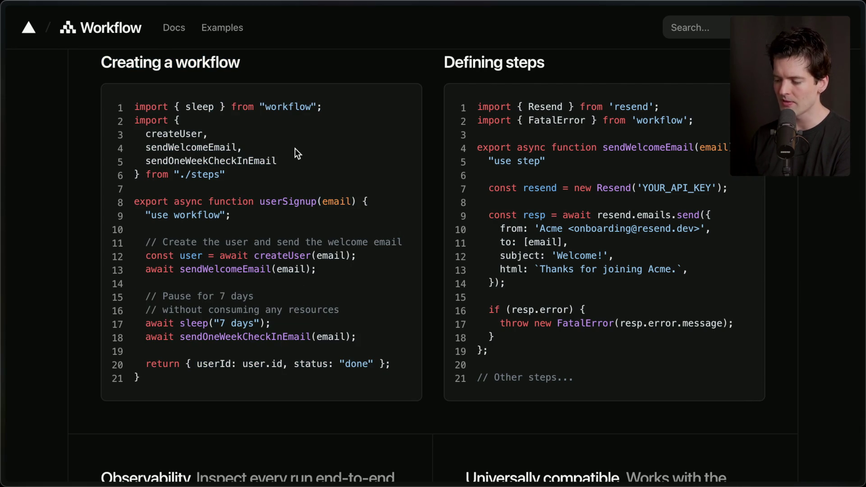
{"action": "mouse_move", "coordinate": [862, 242]}
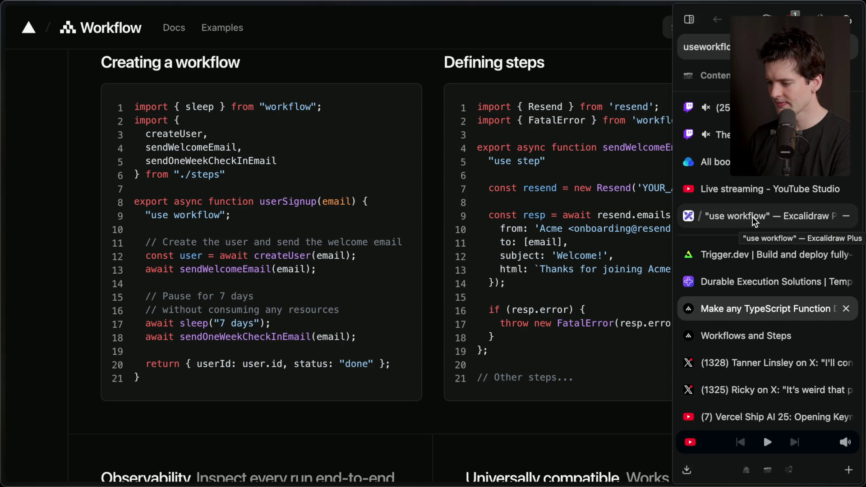
Draw a long horizontal line across the Excalidraw board.
{"action": "left_click", "coordinate": [752, 218]}
{"action": "scroll", "coordinate": [461, 313], "scroll_direction": "down", "scroll_amount": 10}
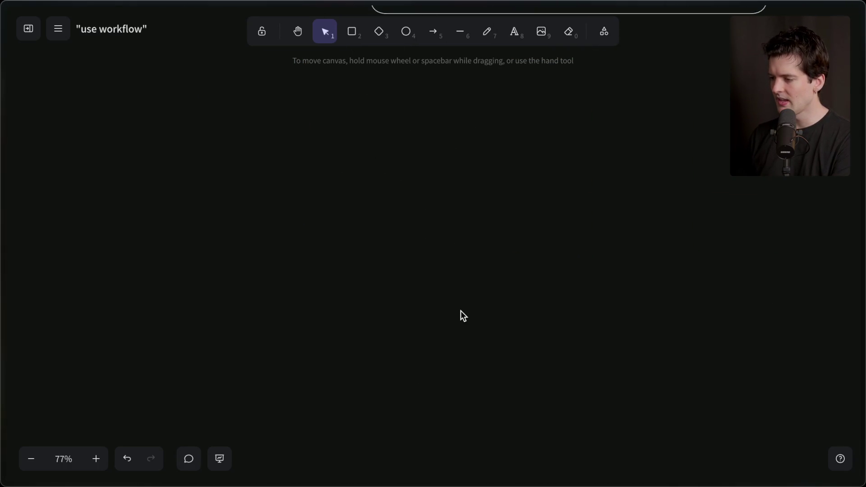
{"action": "scroll", "coordinate": [463, 315], "scroll_direction": "down", "scroll_amount": 2}
{"action": "left_click_drag", "start_coordinate": [221, 223], "coordinate": [818, 224]}
{"action": "left_click_drag", "start_coordinate": [627, 228], "coordinate": [577, 234]}
{"action": "left_click", "coordinate": [290, 330]}
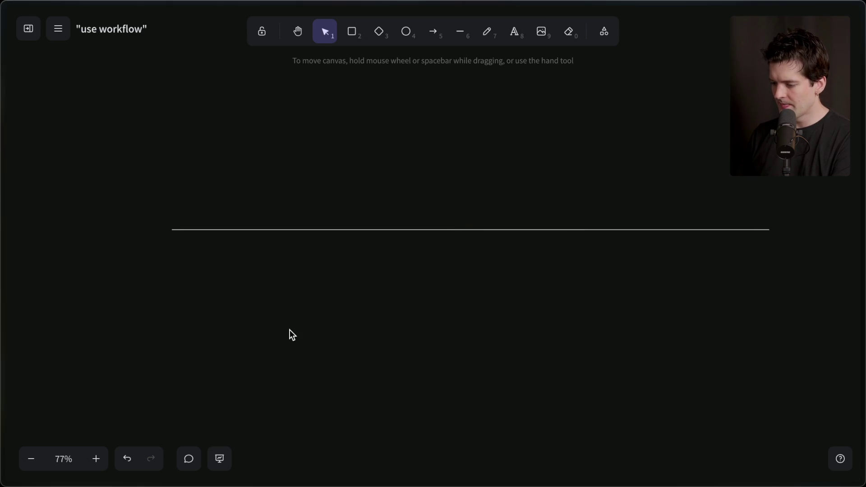
Add the title 'how important are your errors' centred above the line.
{"action": "double_click", "coordinate": [415, 140]}
{"action": "type", "text": "\"how important are your errors\""}
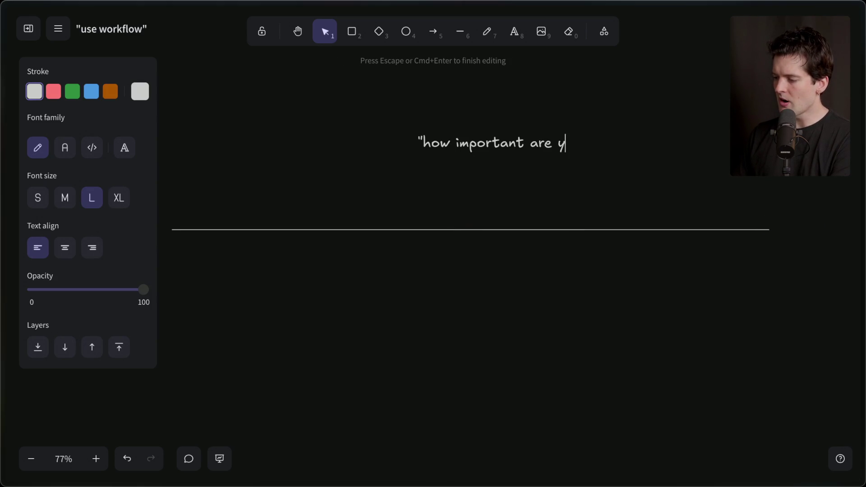
{"action": "left_click", "coordinate": [456, 288]}
{"action": "left_click_drag", "start_coordinate": [508, 148], "coordinate": [424, 139]}
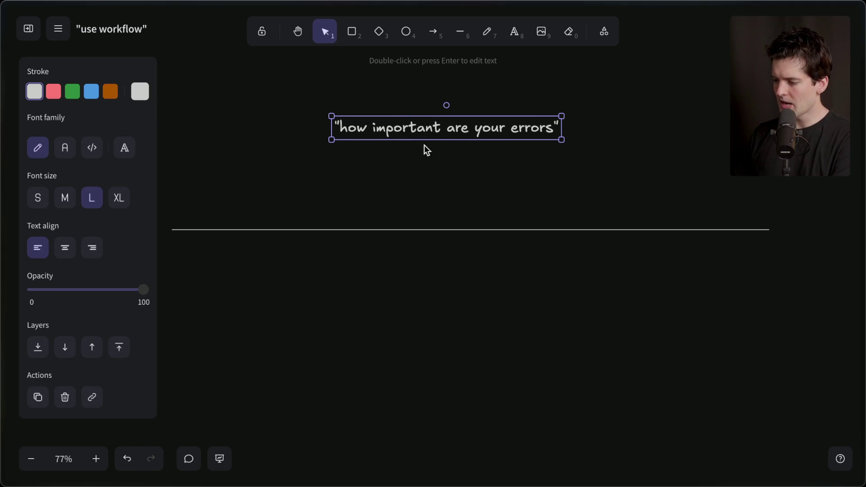
Add a 'meh' label under the line's left end.
{"action": "double_click", "coordinate": [168, 261]}
{"action": "type", "text": "meh"}
{"action": "left_click", "coordinate": [234, 300]}
{"action": "left_click", "coordinate": [173, 254]}
{"action": "left_click_drag", "start_coordinate": [173, 253], "coordinate": [171, 253]}
Duplicate the label to the right end as centre-aligned 'If we error, people die'.
{"action": "key", "text": "ctrl+c"}
{"action": "key", "text": "ctrl+v"}
{"action": "mouse_move", "coordinate": [224, 264]}
{"action": "left_mouse_down"}
{"action": "mouse_move", "coordinate": [534, 250]}
{"action": "mouse_move", "coordinate": [767, 257]}
{"action": "left_mouse_up"}
{"action": "double_click", "coordinate": [766, 257]}
{"action": "type", "text": "If we"}
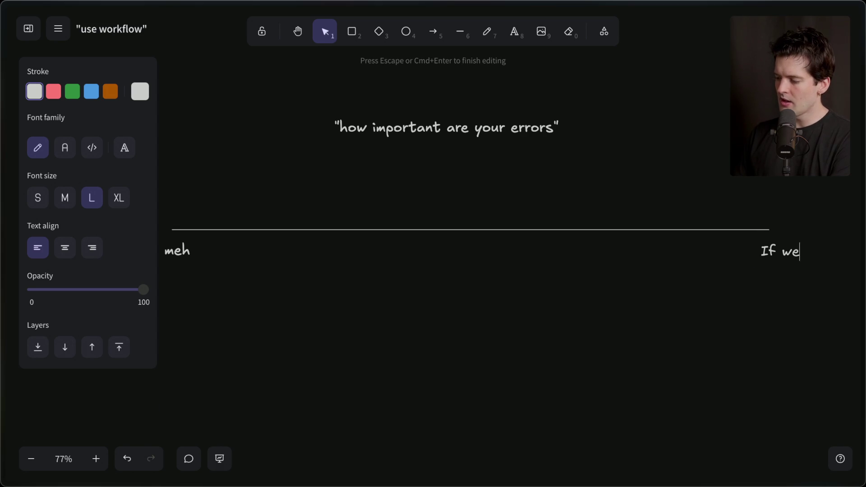
{"action": "type", "text": " error,ppeople die"}
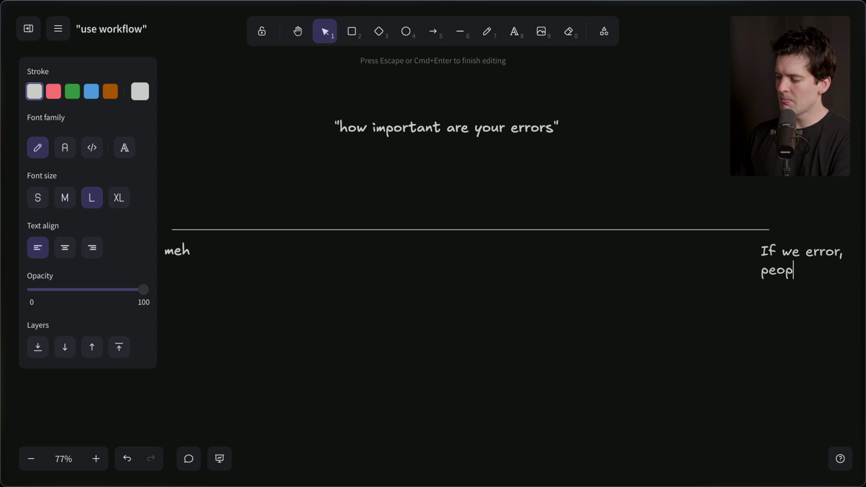
{"action": "left_click", "coordinate": [63, 247]}
{"action": "left_click", "coordinate": [667, 274]}
{"action": "mouse_move", "coordinate": [837, 277]}
{"action": "left_mouse_down"}
{"action": "mouse_move", "coordinate": [786, 277]}
{"action": "mouse_move", "coordinate": [797, 281]}
{"action": "left_mouse_up"}
{"action": "left_click", "coordinate": [525, 295]}
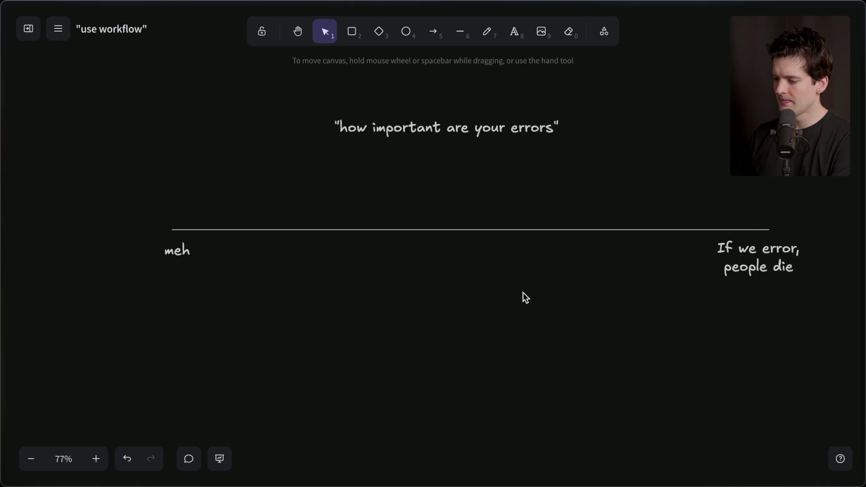
Reposition the 'meh' label under the line's start.
{"action": "left_click_drag", "start_coordinate": [154, 236], "coordinate": [253, 290]}
{"action": "left_click", "coordinate": [160, 177]}
{"action": "left_click_drag", "start_coordinate": [156, 235], "coordinate": [292, 311]}
{"action": "left_click", "coordinate": [292, 311]}
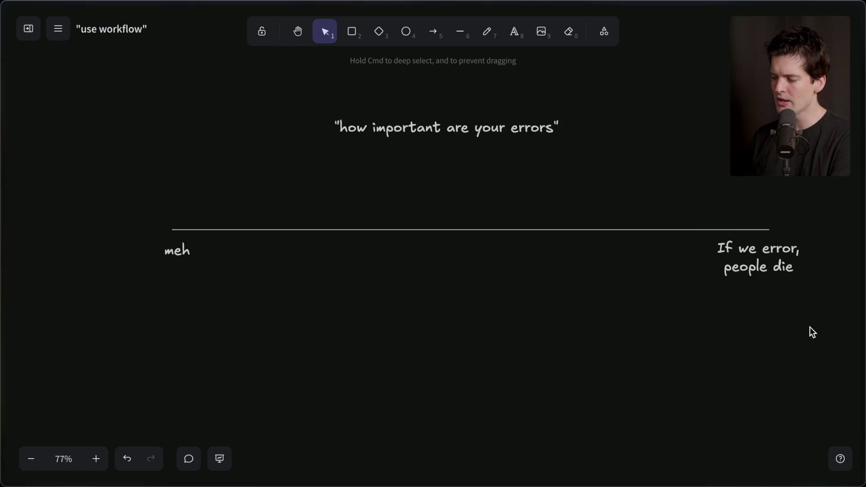
{"action": "left_click_drag", "start_coordinate": [810, 327], "coordinate": [669, 200]}
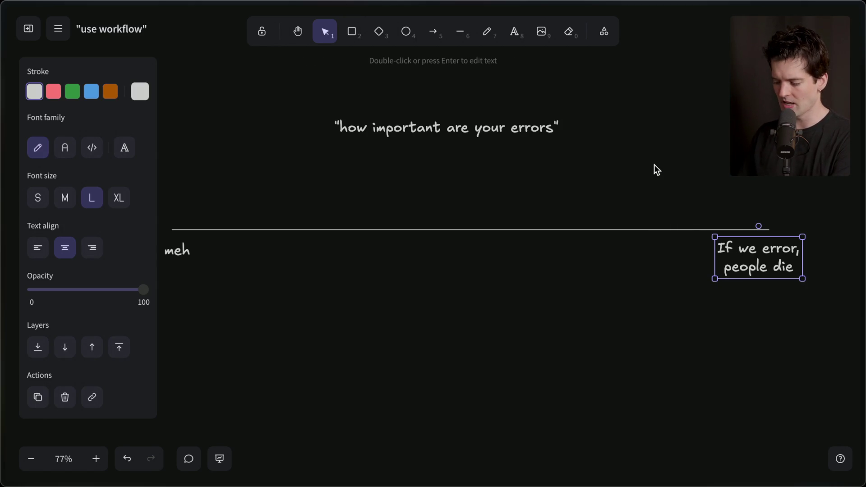
{"action": "key", "text": "Escape"}
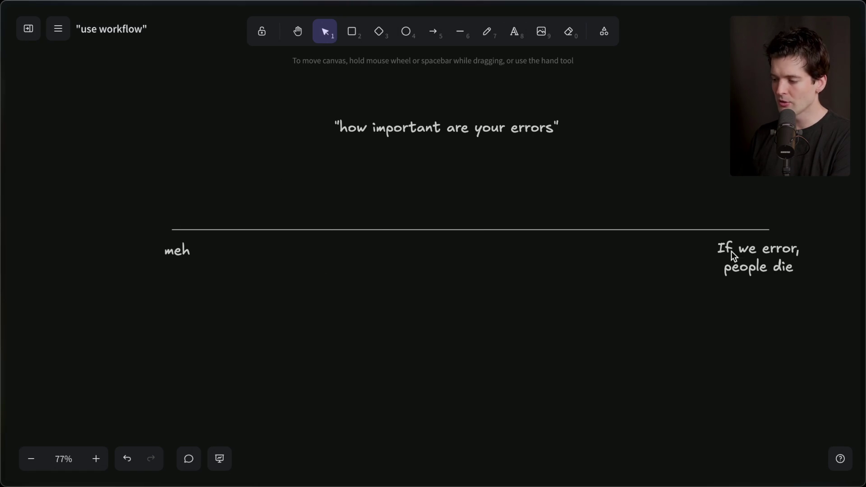
{"action": "double_click", "coordinate": [190, 298]}
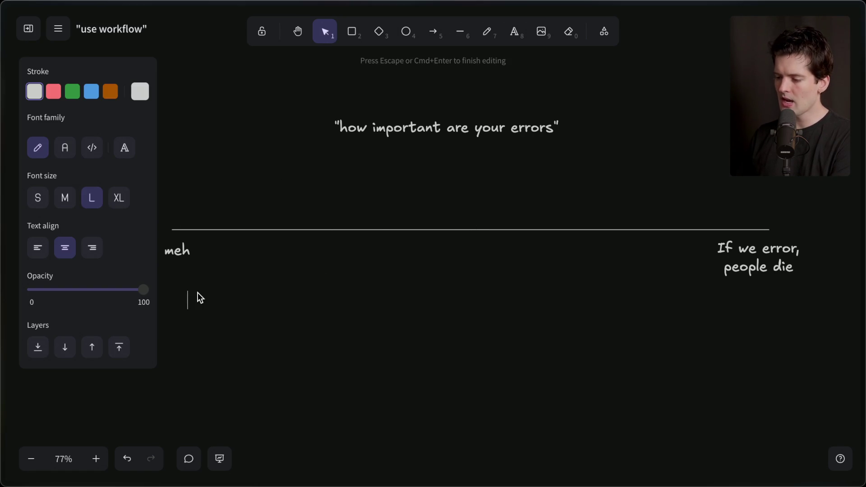
{"action": "type", "text": "js"}
{"action": "key", "text": "Escape"}
{"action": "double_click", "coordinate": [703, 315]}
{"action": "type", "text": "rust"}
{"action": "key", "text": "Escape"}
{"action": "left_click_drag", "start_coordinate": [706, 317], "coordinate": [716, 308]}
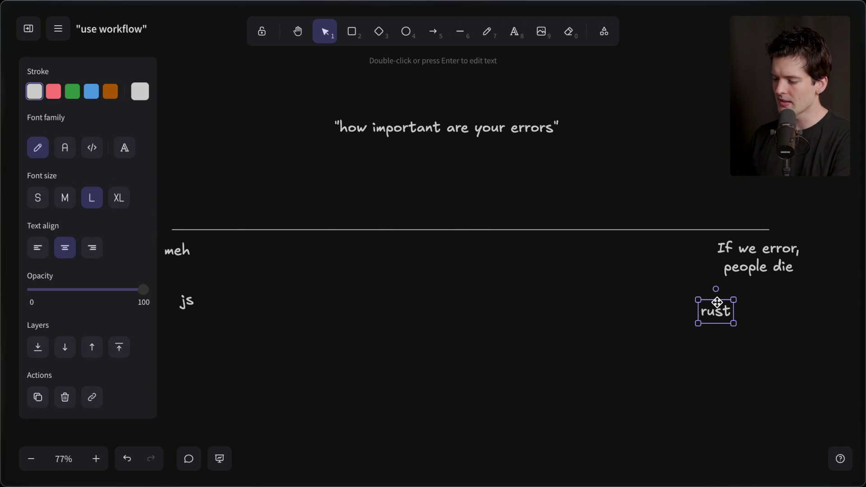
{"action": "left_click", "coordinate": [188, 300], "text": "shift"}
{"action": "key", "text": "Delete"}
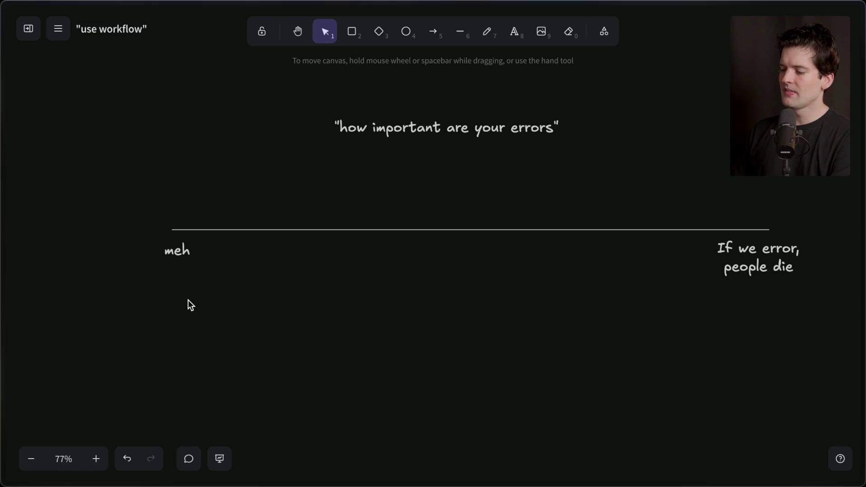
{"action": "scroll", "coordinate": [396, 329], "scroll_direction": "right", "scroll_amount": 1}
{"action": "scroll", "coordinate": [396, 330], "scroll_direction": "up", "scroll_amount": 1}
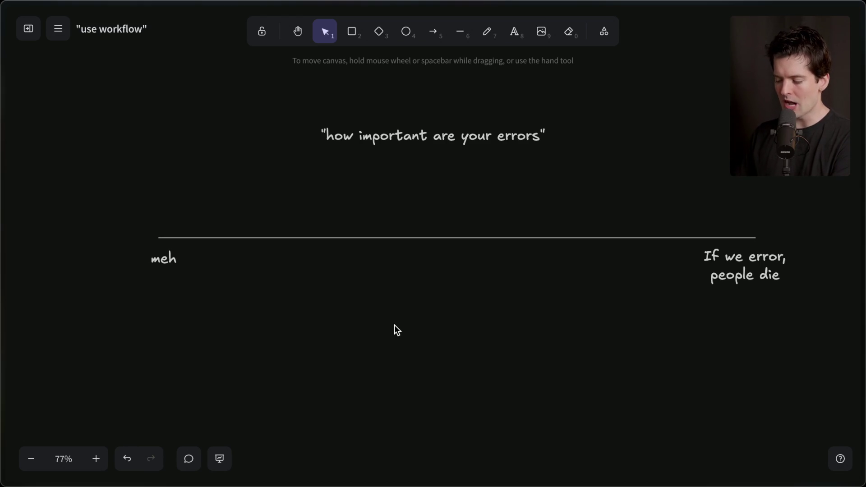
{"action": "double_click", "coordinate": [273, 360]}
{"action": "type", "text": "tryCatch()"}
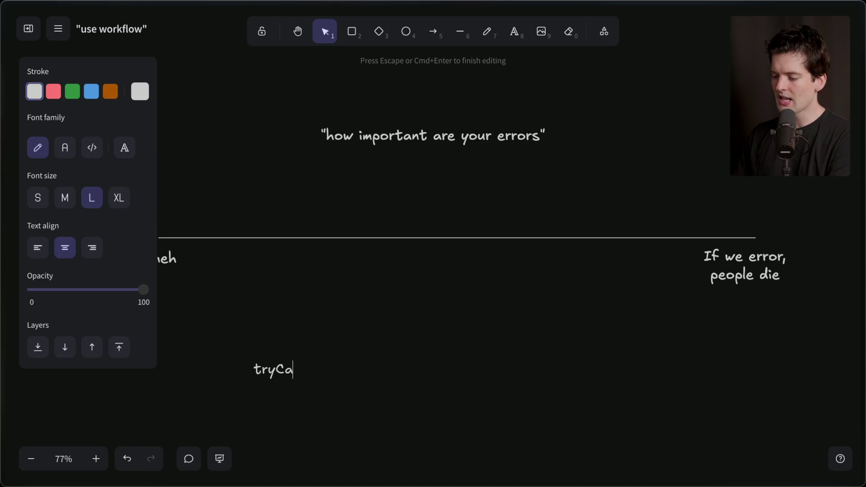
{"action": "key", "text": "Home"}
{"action": "type", "text": "= "}
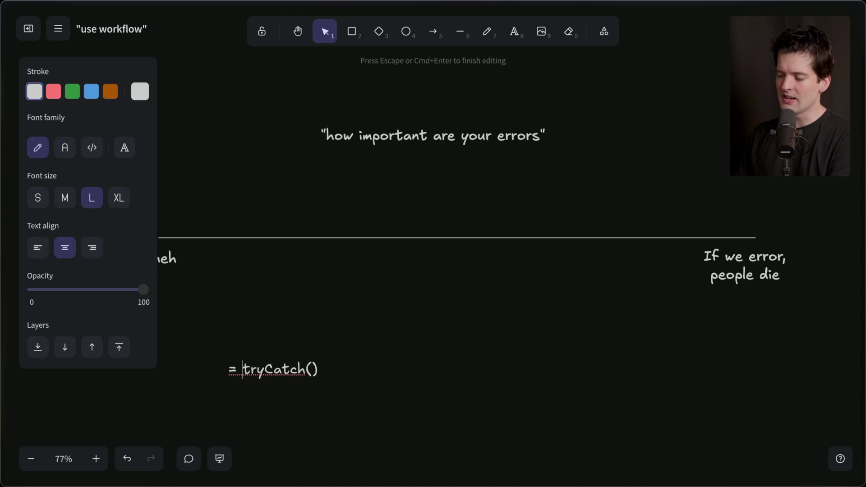
{"action": "type", "text": "const [result, err]"}
{"action": "left_click", "coordinate": [298, 466]}
{"action": "mouse_move", "coordinate": [267, 380]}
{"action": "left_mouse_down"}
{"action": "mouse_move", "coordinate": [336, 323]}
{"action": "mouse_move", "coordinate": [364, 319]}
{"action": "left_mouse_up"}
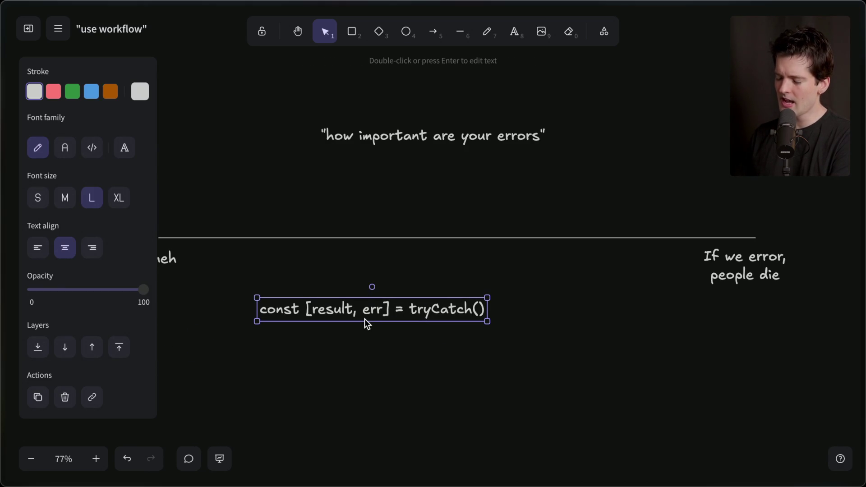
{"action": "key", "text": "Delete"}
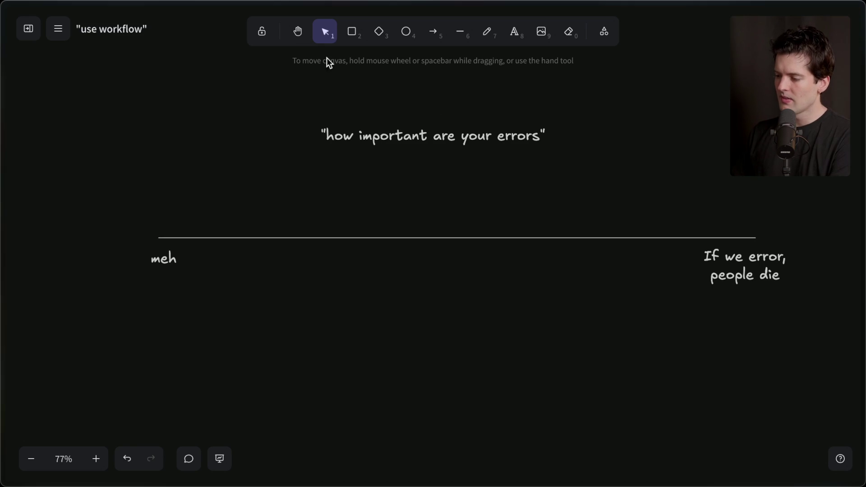
{"action": "left_click", "coordinate": [352, 31]}
{"action": "left_click_drag", "start_coordinate": [164, 195], "coordinate": [310, 231]}
Select and clear lines in the README's fromThrowable code example.
{"action": "scroll", "coordinate": [315, 230], "scroll_direction": "left", "scroll_amount": 3}
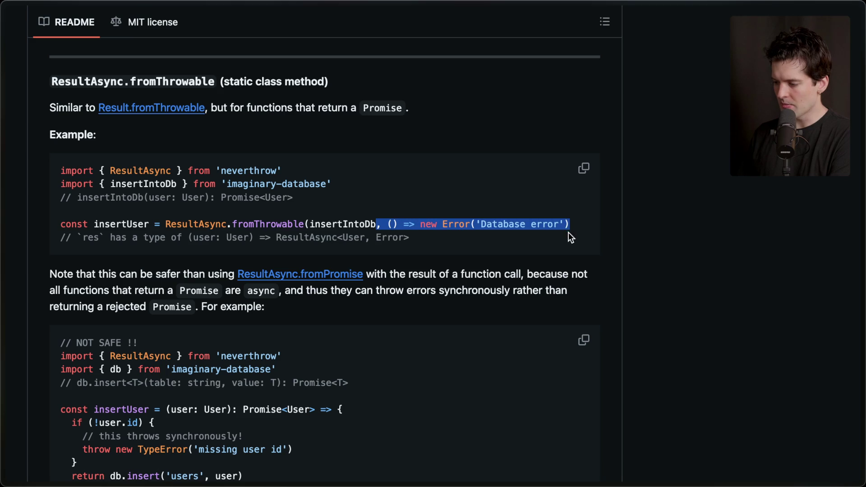
{"action": "left_click", "coordinate": [485, 245]}
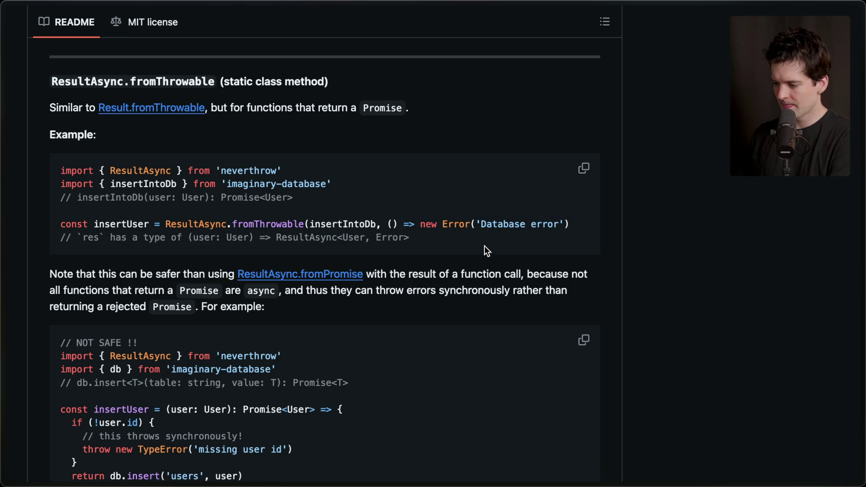
{"action": "left_click", "coordinate": [568, 223]}
{"action": "key", "text": "shift+Down"}
{"action": "left_click", "coordinate": [567, 222]}
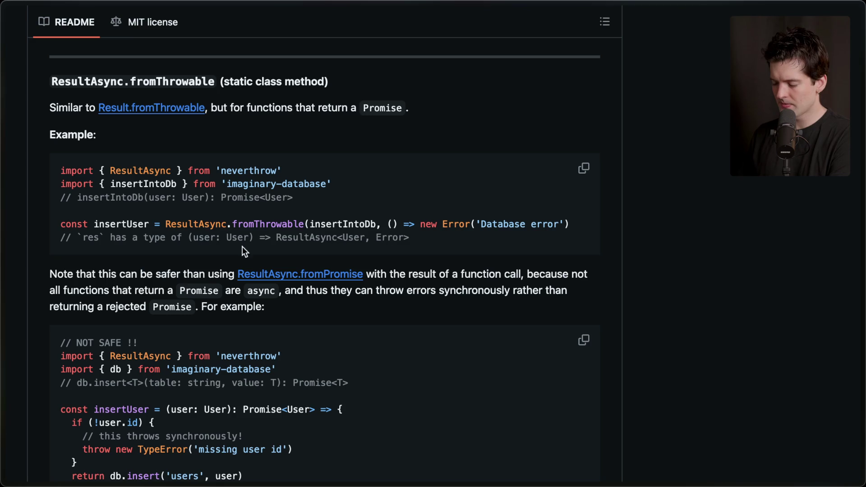
Scroll past fromPromise and fromSafePromise down to the ResultAsync.map section.
{"action": "scroll", "coordinate": [272, 237], "scroll_direction": "down", "scroll_amount": 5}
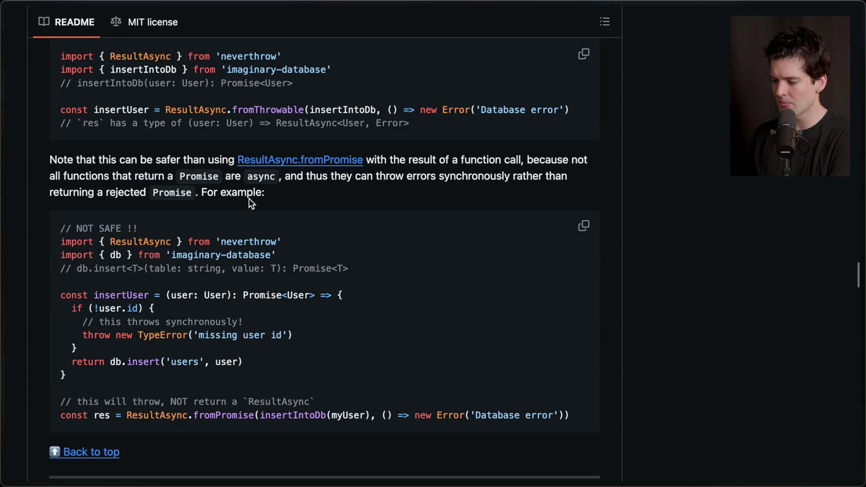
{"action": "scroll", "coordinate": [249, 198], "scroll_direction": "down", "scroll_amount": 5}
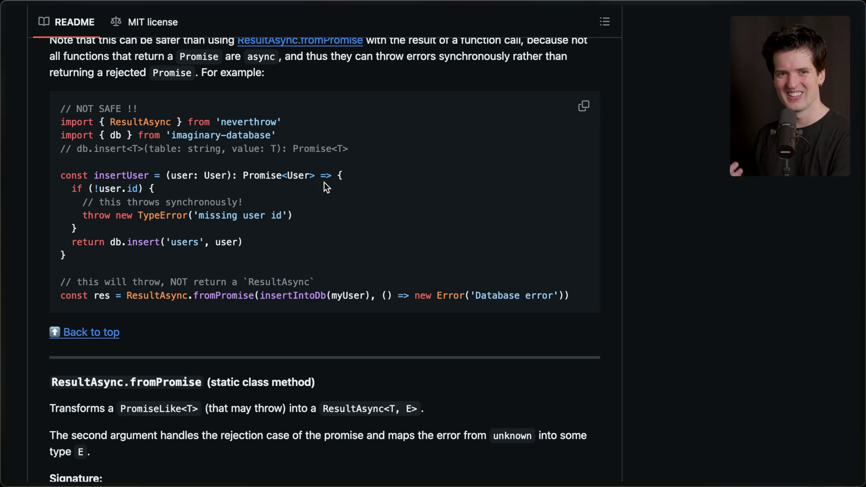
{"action": "scroll", "coordinate": [324, 183], "scroll_direction": "down", "scroll_amount": 2}
{"action": "scroll", "coordinate": [323, 182], "scroll_direction": "down", "scroll_amount": 10}
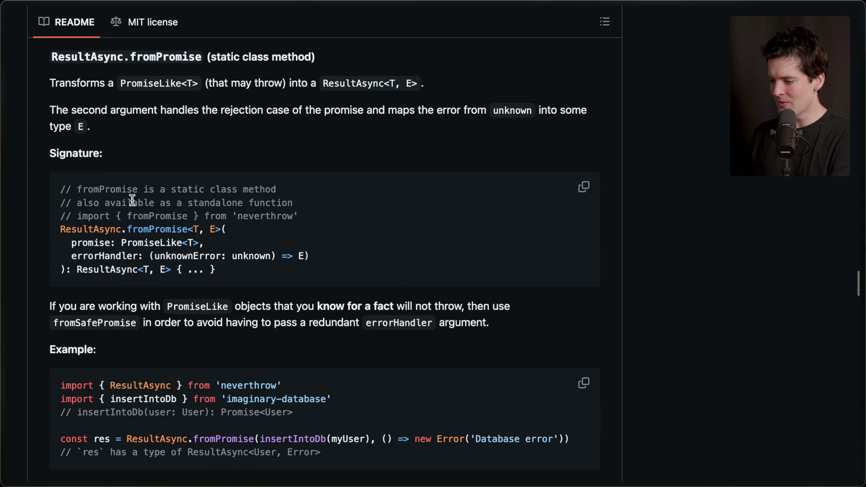
{"action": "scroll", "coordinate": [214, 320], "scroll_direction": "down", "scroll_amount": 13}
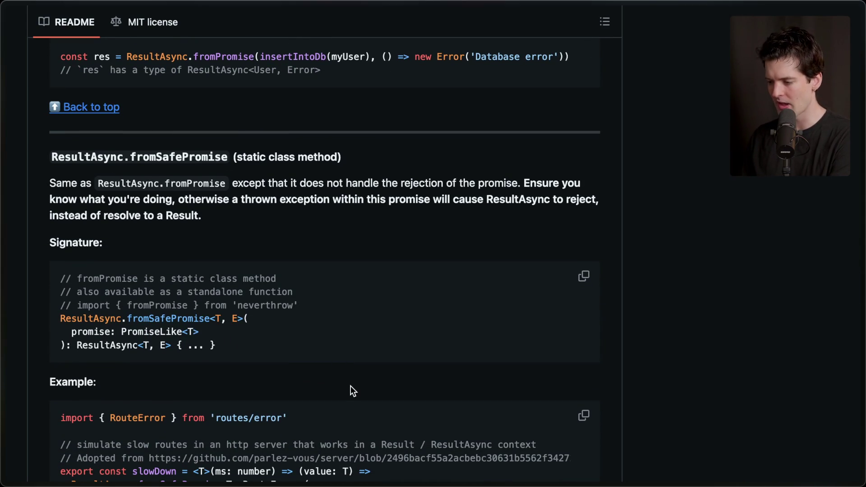
{"action": "scroll", "coordinate": [351, 387], "scroll_direction": "down", "scroll_amount": 13}
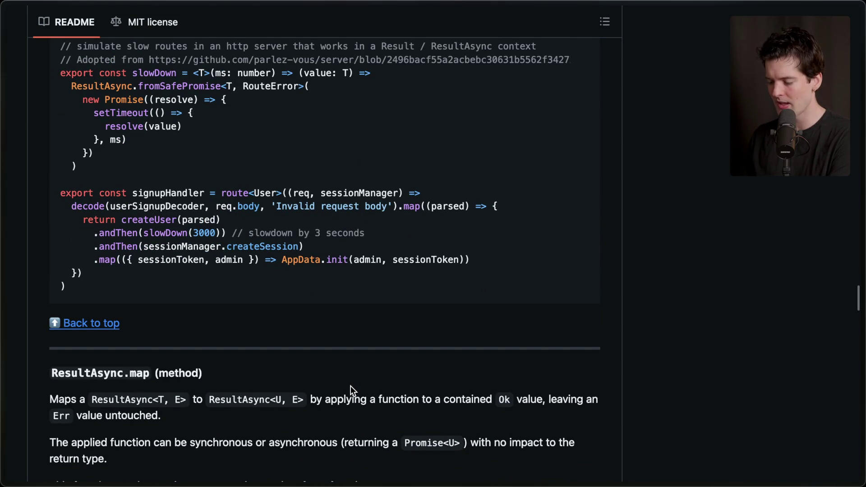
{"action": "key", "text": "ctrl+Tab"}
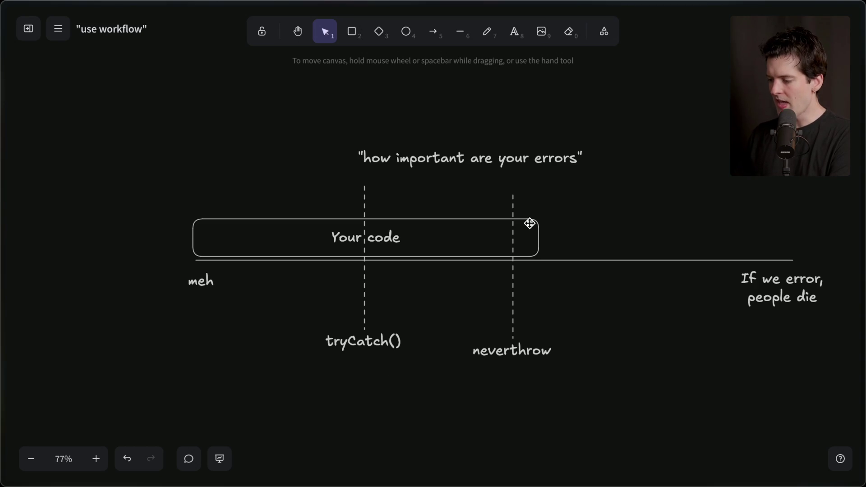
Duplicate the neverthrow dashed marker and label, placing the copy further right.
{"action": "left_click", "coordinate": [528, 227]}
{"action": "scroll", "coordinate": [590, 336], "scroll_direction": "right", "scroll_amount": 1}
{"action": "scroll", "coordinate": [592, 338], "scroll_direction": "right", "scroll_amount": 1}
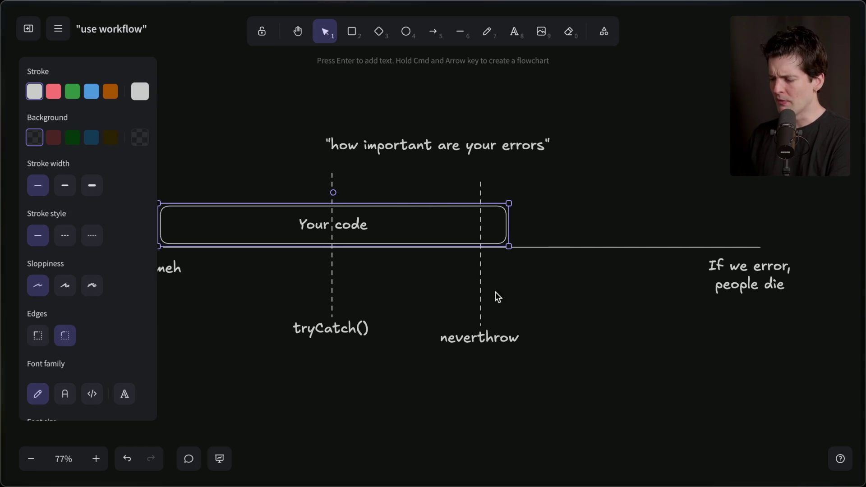
{"action": "left_click", "coordinate": [479, 289]}
{"action": "left_click", "coordinate": [469, 341], "text": "shift"}
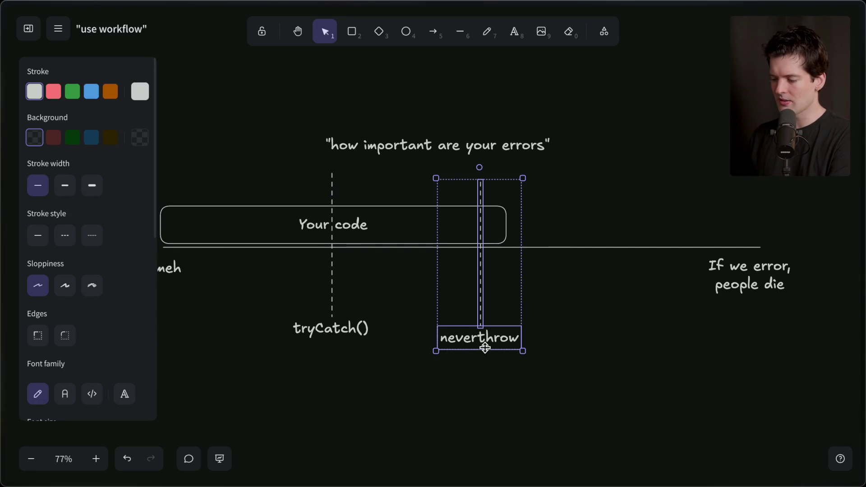
{"action": "left_click_drag", "start_coordinate": [482, 345], "coordinate": [490, 420], "text": "alt"}
{"action": "mouse_move", "coordinate": [485, 259]}
{"action": "left_mouse_down"}
{"action": "mouse_move", "coordinate": [634, 257]}
{"action": "mouse_move", "coordinate": [601, 258]}
{"action": "mouse_move", "coordinate": [607, 255]}
{"action": "left_mouse_up"}
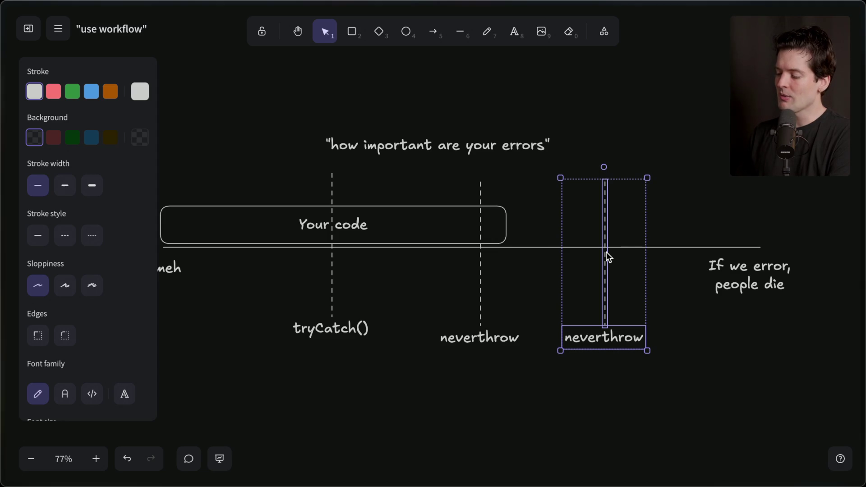
{"action": "left_click", "coordinate": [578, 380]}
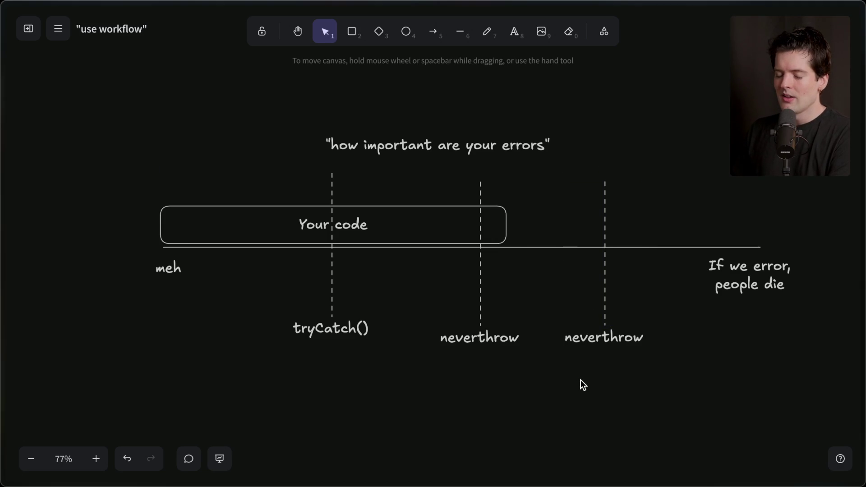
Relabel the copied marker 'Effect' and start a new browser tab search.
{"action": "double_click", "coordinate": [604, 337]}
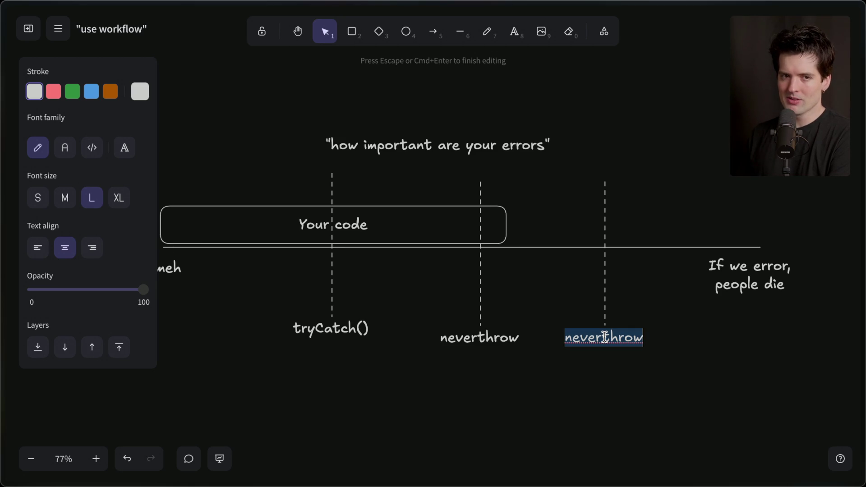
{"action": "type", "text": "Effect"}
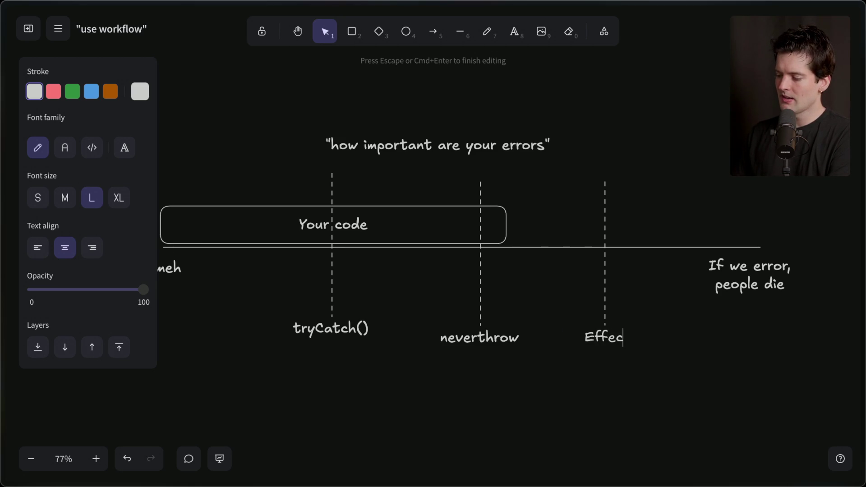
{"action": "key", "text": "super+t"}
Open effect.website and read through the homepage's With Effect code sample.
{"action": "type", "text": "effect.website/"}
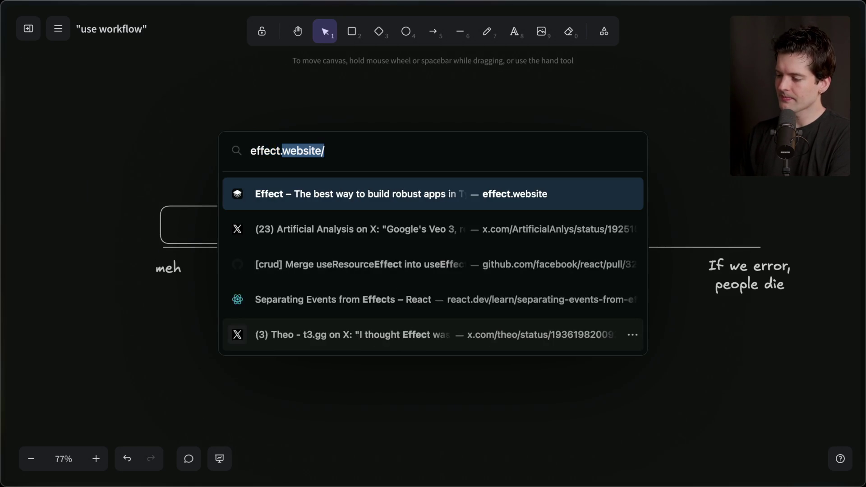
{"action": "key", "text": "Return"}
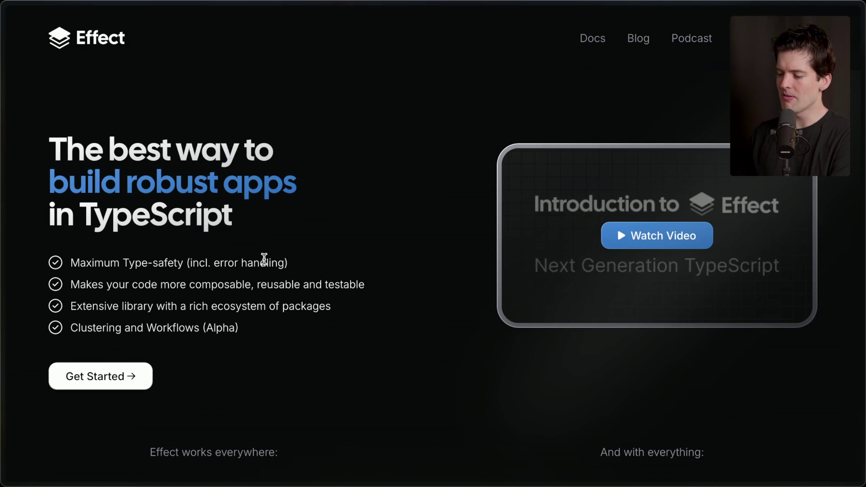
{"action": "scroll", "coordinate": [264, 258], "scroll_direction": "down", "scroll_amount": 15}
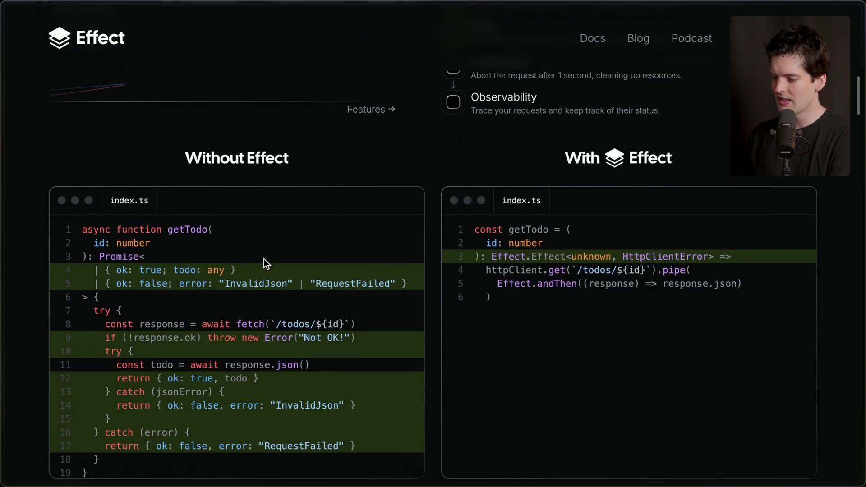
{"action": "scroll", "coordinate": [264, 263], "scroll_direction": "down", "scroll_amount": 3}
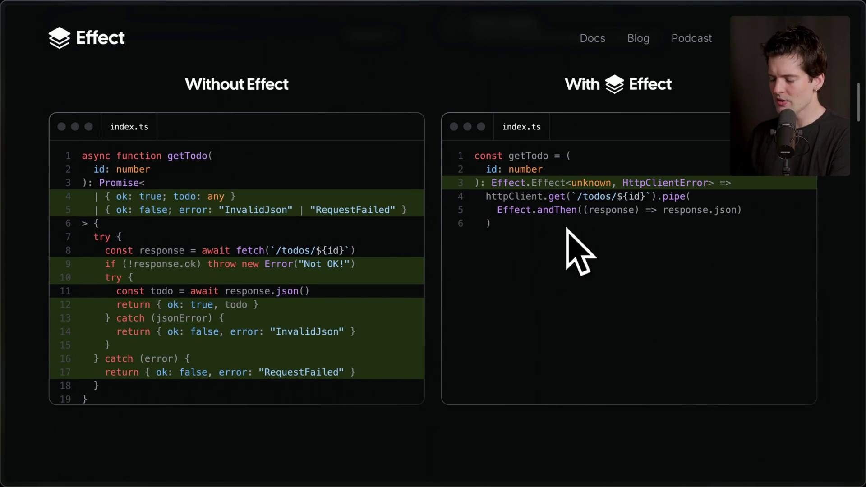
{"action": "triple_click", "coordinate": [543, 263]}
{"action": "left_click", "coordinate": [551, 286]}
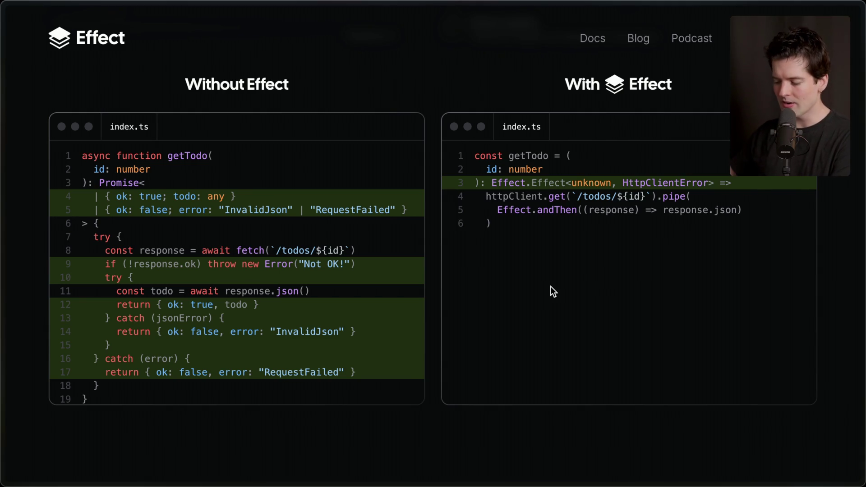
{"action": "scroll", "coordinate": [551, 286], "scroll_direction": "down", "scroll_amount": 7}
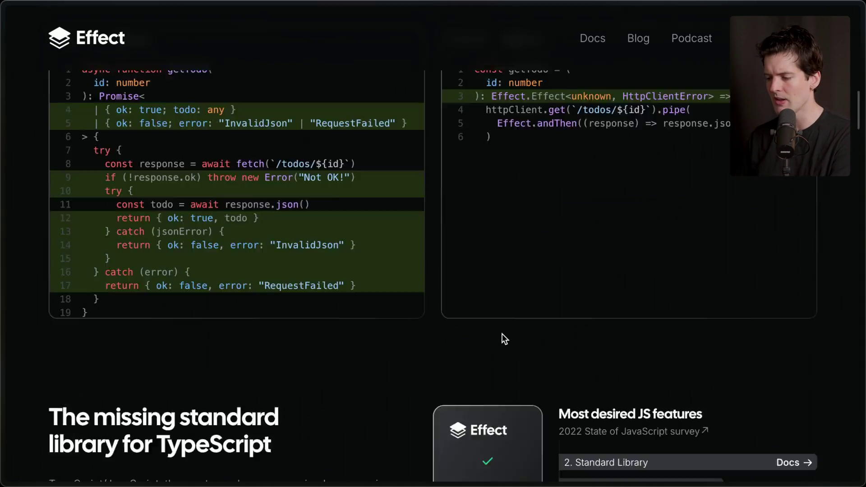
{"action": "scroll", "coordinate": [502, 331], "scroll_direction": "up", "scroll_amount": 10}
Highlight the hero headline, then return to the 'use workflow' Excalidraw board.
{"action": "left_click_drag", "start_coordinate": [266, 320], "coordinate": [4, 106]}
{"action": "left_click", "coordinate": [325, 127]}
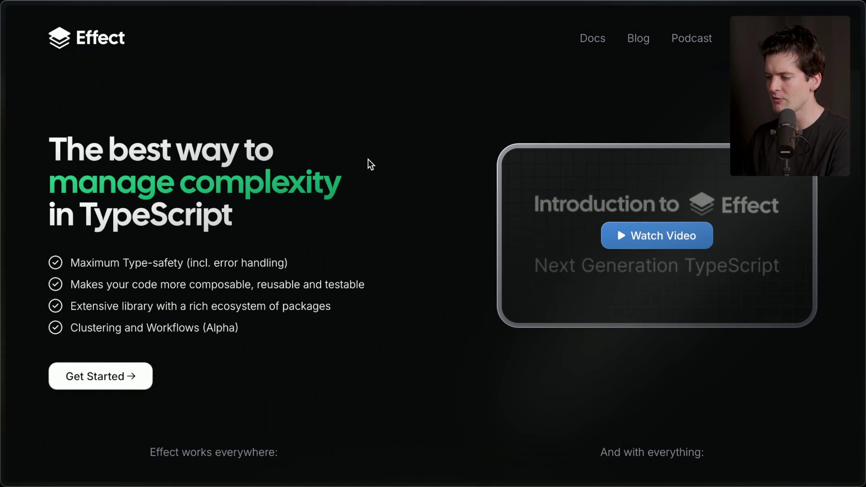
{"action": "mouse_move", "coordinate": [850, 315]}
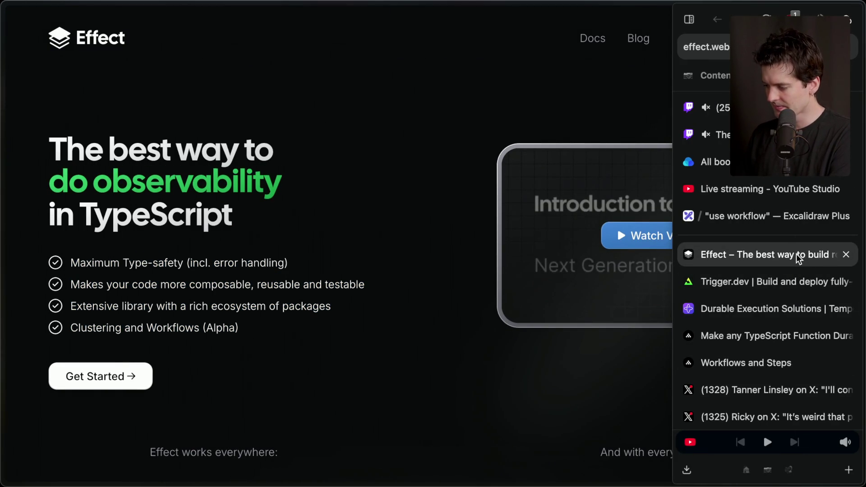
{"action": "left_click", "coordinate": [762, 216]}
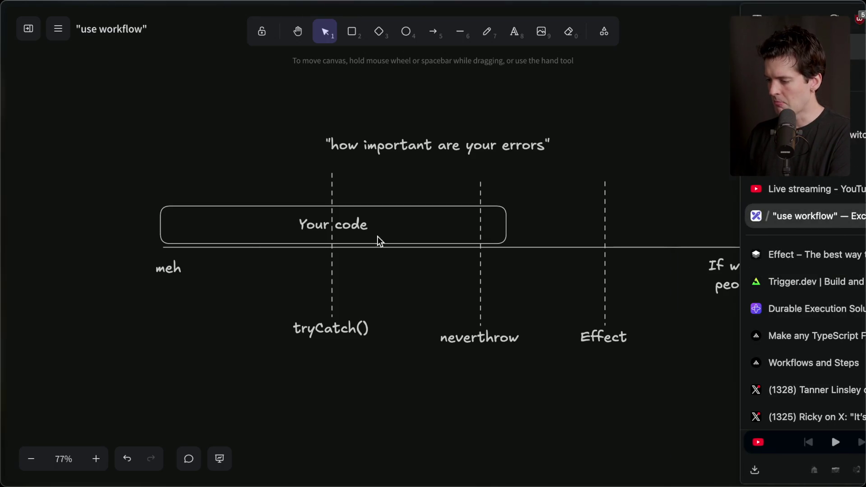
Stretch the 'Your code' box's right edge past the Effect dashed line.
{"action": "left_click", "coordinate": [395, 233]}
{"action": "mouse_move", "coordinate": [507, 221]}
{"action": "left_mouse_down"}
{"action": "mouse_move", "coordinate": [779, 203]}
{"action": "mouse_move", "coordinate": [553, 222]}
{"action": "mouse_move", "coordinate": [639, 215]}
{"action": "mouse_move", "coordinate": [629, 215]}
{"action": "left_mouse_up"}
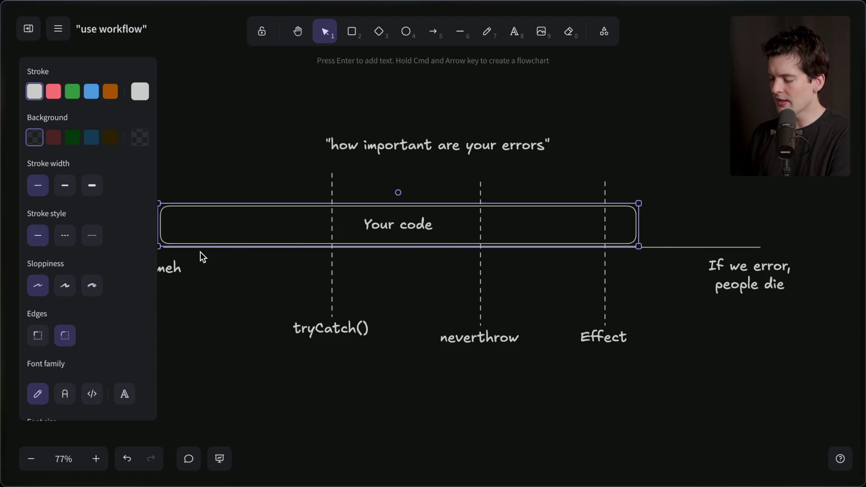
{"action": "left_click", "coordinate": [338, 336]}
{"action": "left_click", "coordinate": [561, 318]}
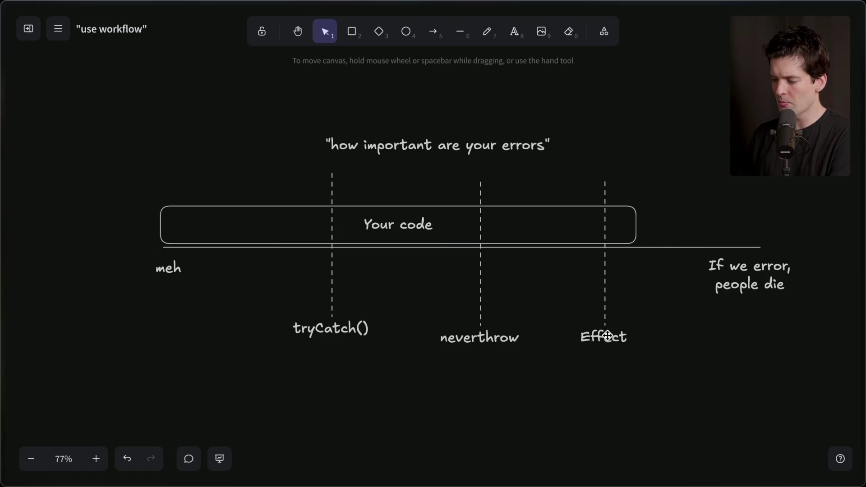
Inspect the Effect label and dashed line, then dismiss a stray canvas context menu.
{"action": "scroll", "coordinate": [448, 389], "scroll_direction": "down", "scroll_amount": 2}
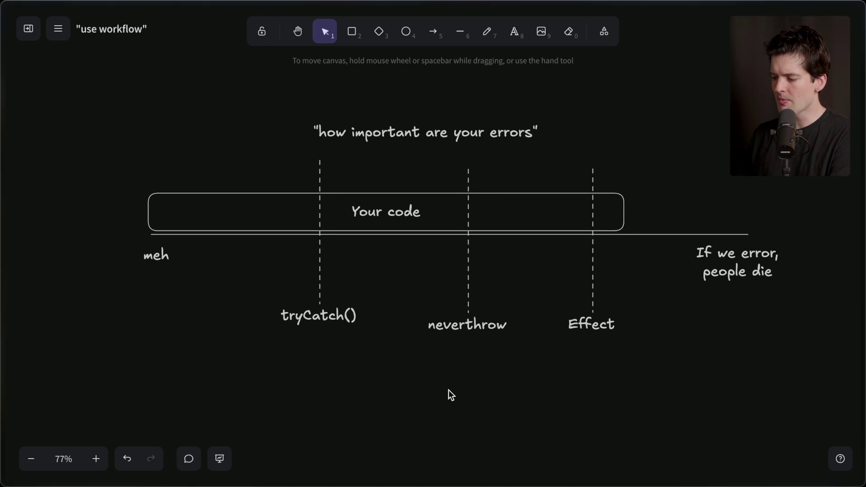
{"action": "left_click", "coordinate": [610, 323]}
{"action": "left_click", "coordinate": [595, 277], "text": "shift"}
{"action": "left_click", "coordinate": [547, 294]}
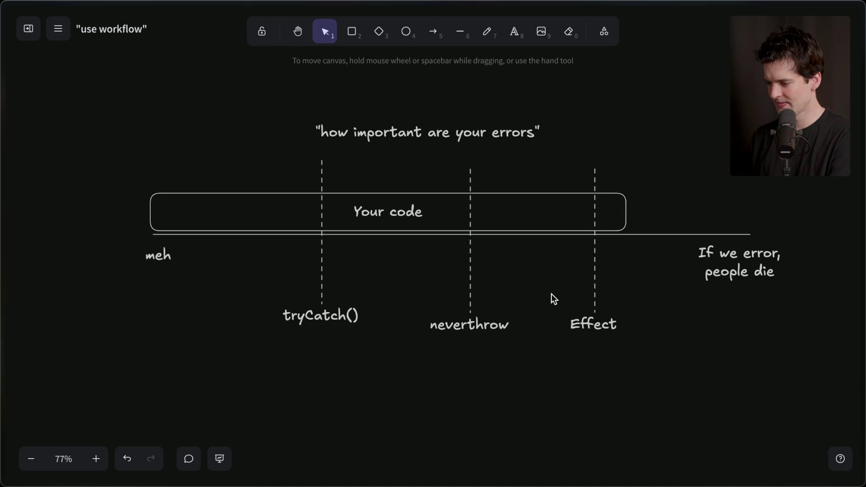
{"action": "mouse_move", "coordinate": [862, 241]}
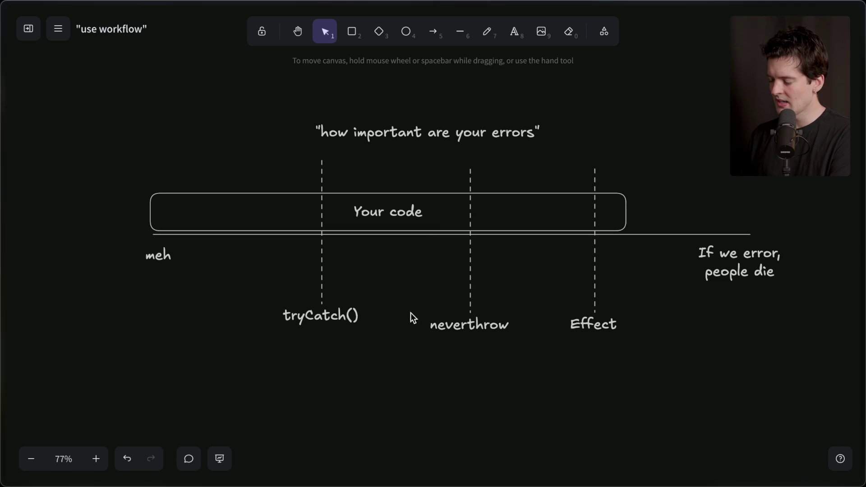
{"action": "right_click", "coordinate": [406, 383]}
{"action": "left_click", "coordinate": [341, 395]}
{"action": "scroll", "coordinate": [341, 396], "scroll_direction": "down", "scroll_amount": 4}
Draw a solid horizontal line on empty canvas below the errors spectrum.
{"action": "scroll", "coordinate": [341, 394], "scroll_direction": "down", "scroll_amount": 3}
{"action": "left_click", "coordinate": [459, 45]}
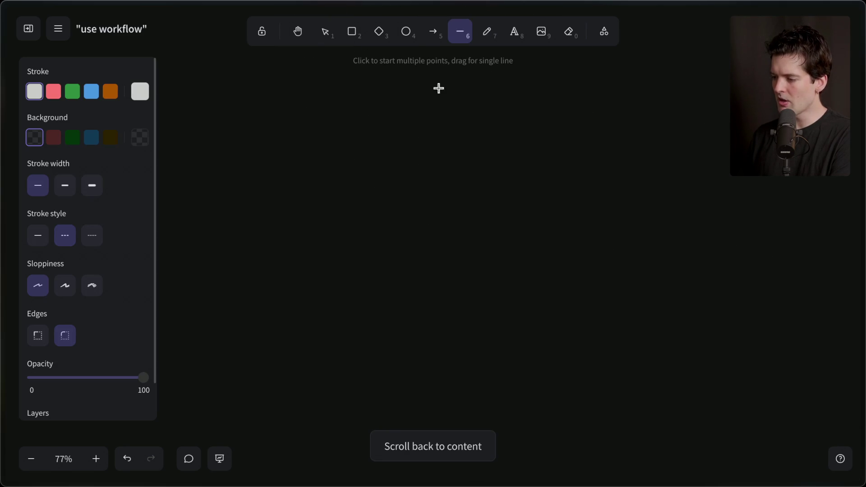
{"action": "left_click_drag", "start_coordinate": [199, 269], "coordinate": [680, 269]}
{"action": "left_click", "coordinate": [39, 235]}
{"action": "left_click", "coordinate": [399, 314]}
{"action": "left_click_drag", "start_coordinate": [431, 269], "coordinate": [442, 270]}
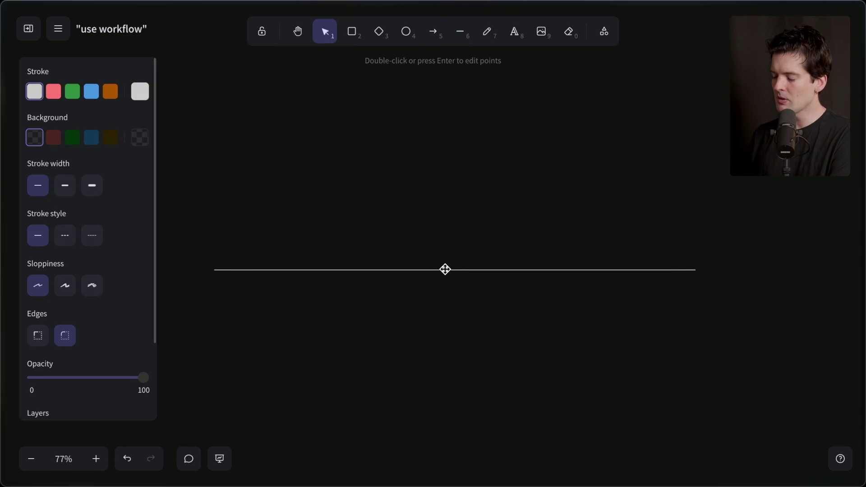
{"action": "left_click", "coordinate": [190, 289]}
Add a two-line 'Static blog' label under the line's left end.
{"action": "double_click", "coordinate": [190, 288]}
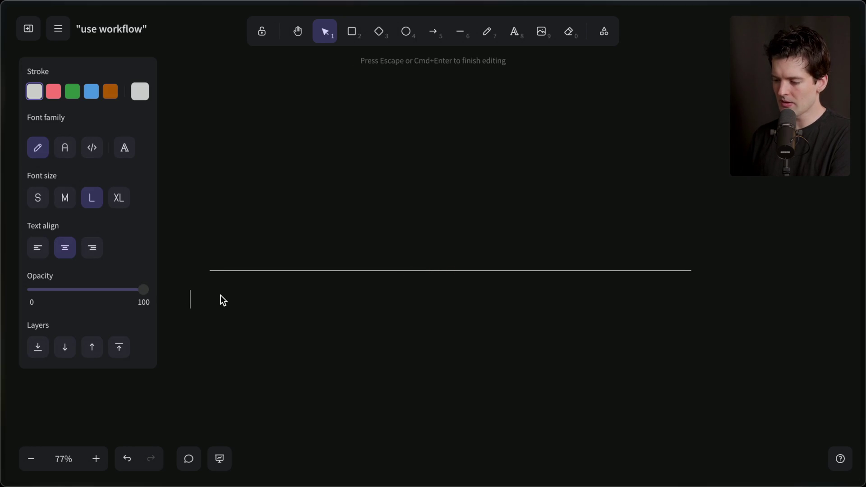
{"action": "key", "text": "Escape"}
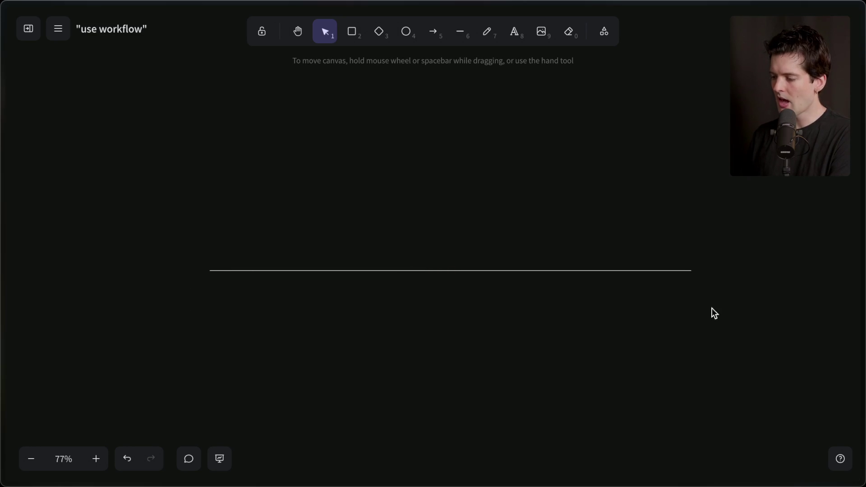
{"action": "double_click", "coordinate": [193, 294]}
{"action": "type", "text": "Static"}
{"action": "key", "text": "Return"}
{"action": "type", "text": "blog"}
{"action": "key", "text": "Escape"}
Copy the label to the line's right end and change it to 'Figma'.
{"action": "mouse_move", "coordinate": [176, 320]}
{"action": "left_mouse_down"}
{"action": "mouse_move", "coordinate": [193, 302]}
{"action": "mouse_move", "coordinate": [773, 305]}
{"action": "mouse_move", "coordinate": [686, 296]}
{"action": "left_mouse_up"}
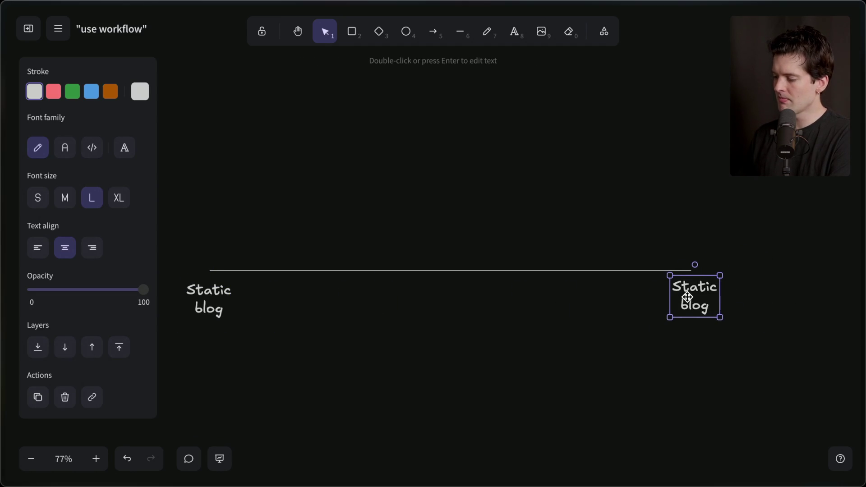
{"action": "double_click", "coordinate": [686, 296]}
{"action": "type", "text": "figma"}
{"action": "key", "text": "BackSpace"}
{"action": "key", "text": "BackSpace"}
{"action": "key", "text": "BackSpace"}
{"action": "type", "text": "Figma"}
{"action": "key", "text": "Escape"}
{"action": "left_click_drag", "start_coordinate": [702, 288], "coordinate": [695, 295]}
{"action": "left_click", "coordinate": [261, 274]}
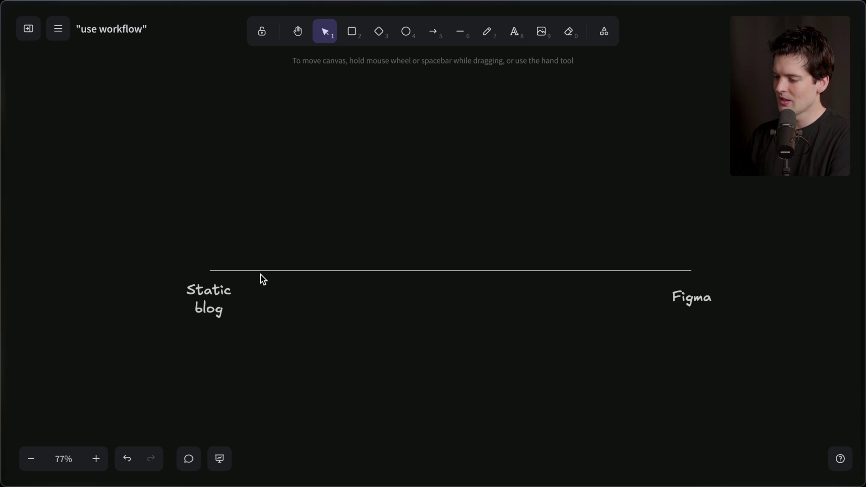
Label the line's top ends 'html' and 'canvas hell', and draw a box above its middle.
{"action": "double_click", "coordinate": [213, 234]}
{"action": "type", "text": "html"}
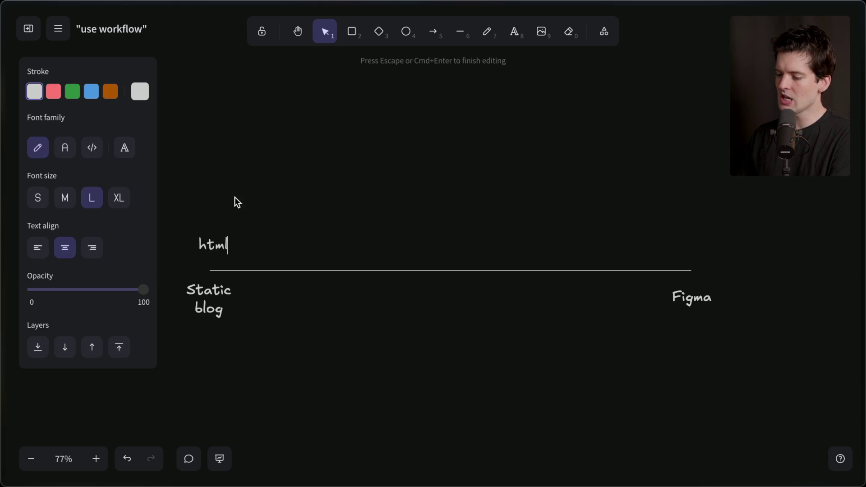
{"action": "key", "text": "Escape"}
{"action": "mouse_move", "coordinate": [213, 244]}
{"action": "left_mouse_down"}
{"action": "mouse_move", "coordinate": [517, 235]}
{"action": "mouse_move", "coordinate": [678, 242]}
{"action": "left_mouse_up"}
{"action": "key", "text": "Return"}
{"action": "type", "text": "canvas hell"}
{"action": "left_click", "coordinate": [626, 235]}
{"action": "left_click_drag", "start_coordinate": [676, 241], "coordinate": [683, 239]}
{"action": "left_click", "coordinate": [228, 242]}
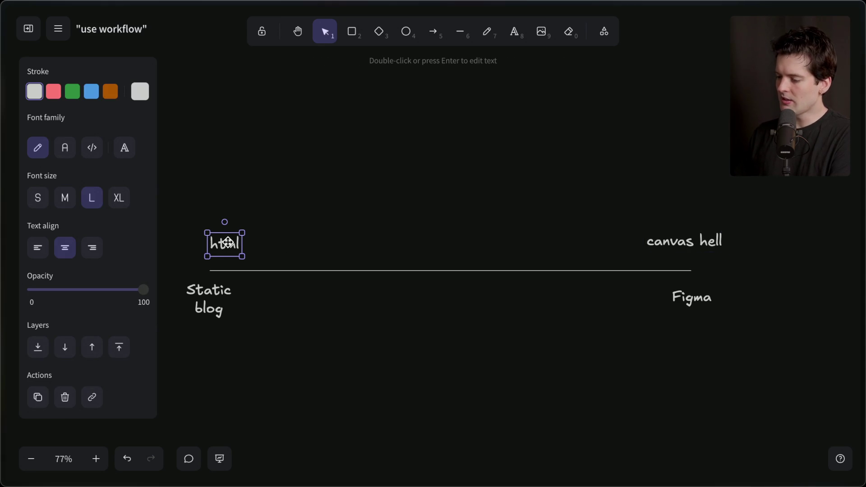
{"action": "left_click_drag", "start_coordinate": [227, 242], "coordinate": [221, 242]}
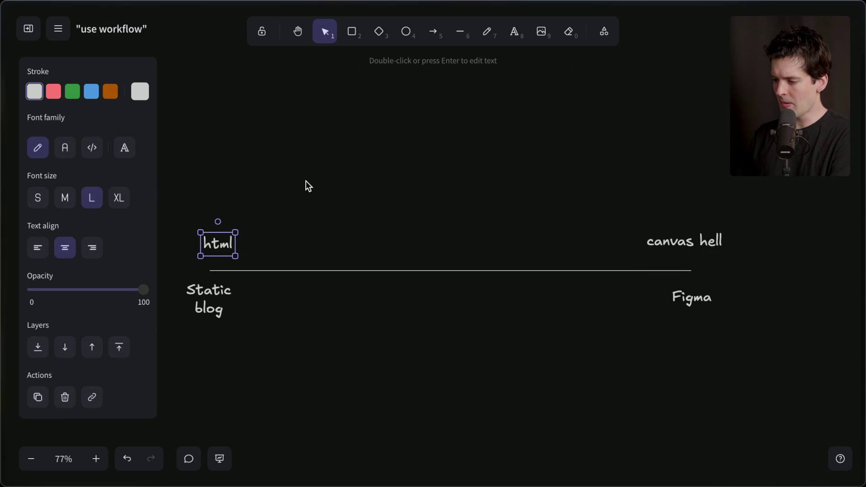
{"action": "left_click", "coordinate": [352, 32]}
{"action": "mouse_move", "coordinate": [328, 178]}
{"action": "left_mouse_down"}
{"action": "mouse_move", "coordinate": [557, 219]}
{"action": "mouse_move", "coordinate": [577, 214]}
{"action": "left_mouse_up"}
Write 'React' in the middle box and give it blue outline and dark blue fill.
{"action": "double_click", "coordinate": [460, 196]}
{"action": "type", "text": "Reac"}
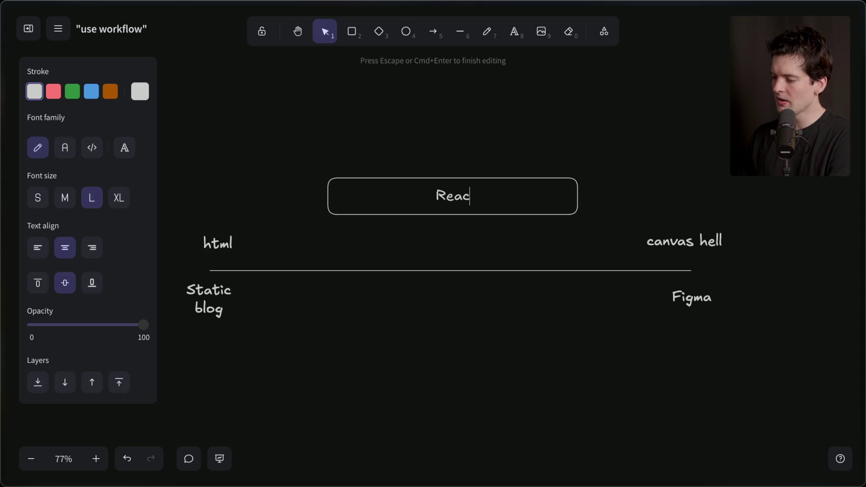
{"action": "type", "text": "t"}
{"action": "left_click", "coordinate": [310, 138]}
{"action": "left_click", "coordinate": [323, 192]}
{"action": "left_click", "coordinate": [94, 93]}
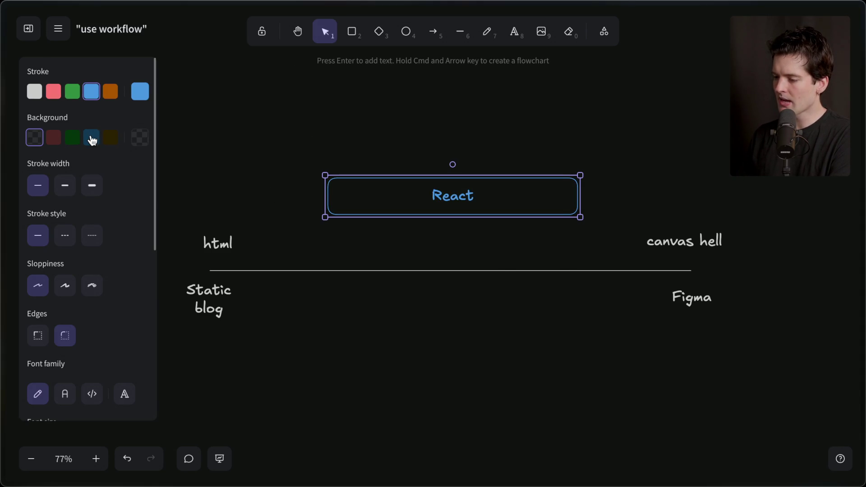
{"action": "left_click", "coordinate": [91, 138]}
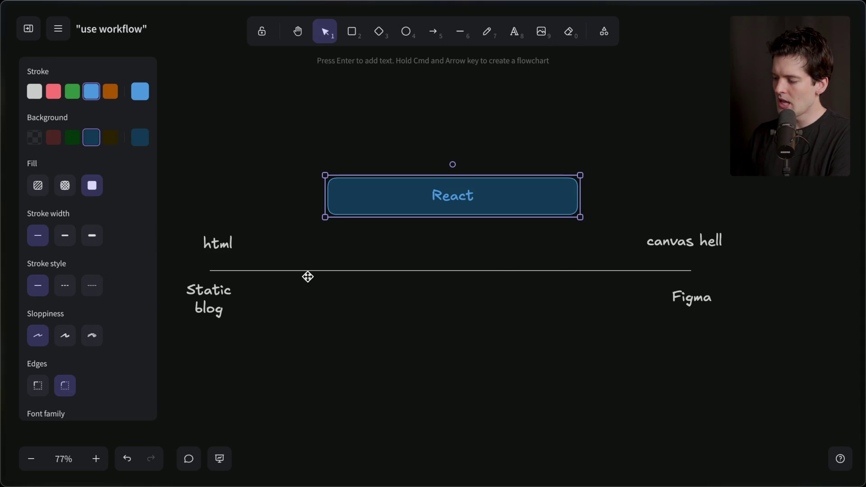
{"action": "left_click", "coordinate": [680, 354]}
{"action": "left_click", "coordinate": [428, 188]}
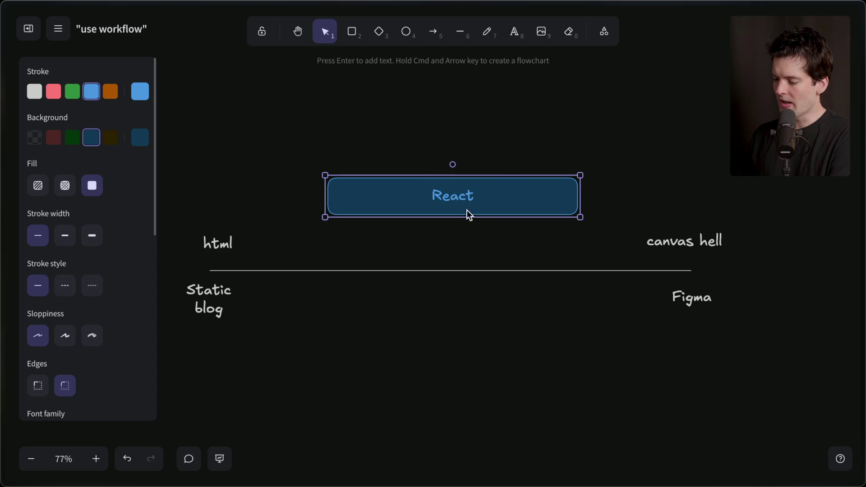
Replace the html text with a box at the line's left end, white outline, transparent fill.
{"action": "left_click", "coordinate": [203, 243]}
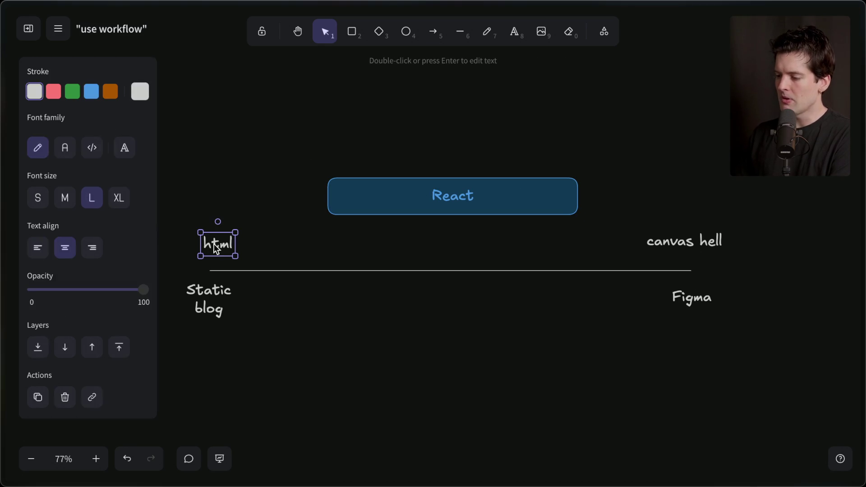
{"action": "key", "text": "Delete"}
{"action": "left_click", "coordinate": [351, 31]}
{"action": "mouse_move", "coordinate": [209, 234]}
{"action": "left_mouse_down"}
{"action": "mouse_move", "coordinate": [330, 270]}
{"action": "mouse_move", "coordinate": [323, 269]}
{"action": "left_mouse_up"}
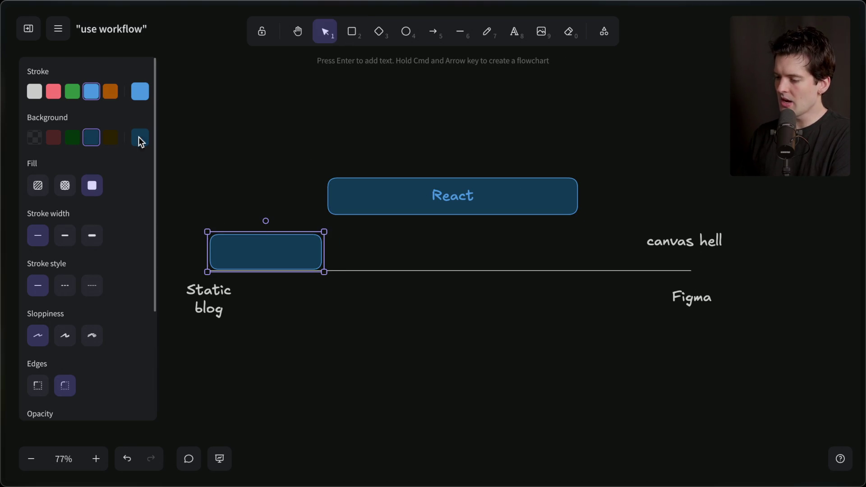
{"action": "left_click", "coordinate": [33, 95]}
{"action": "left_click", "coordinate": [36, 136]}
Type 'HTML' in the new box and give it a dark brown fill.
{"action": "key", "text": "Return"}
{"action": "type", "text": "HTML"}
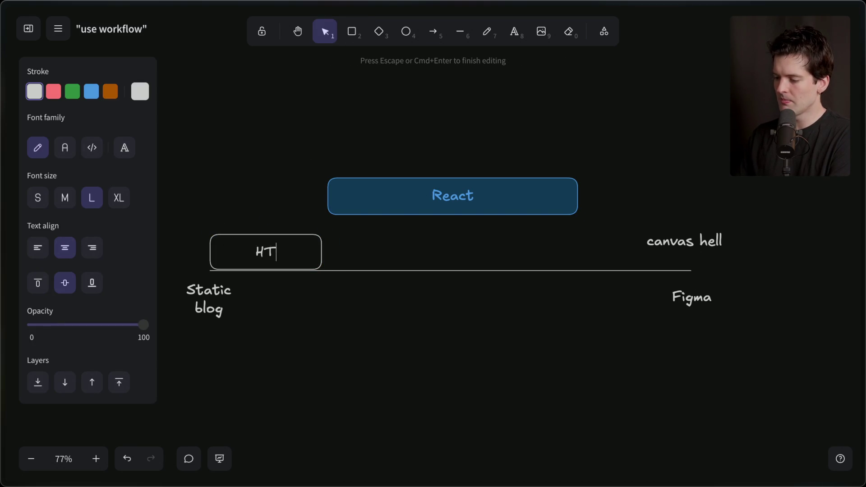
{"action": "key", "text": "Escape"}
{"action": "left_click", "coordinate": [110, 139]}
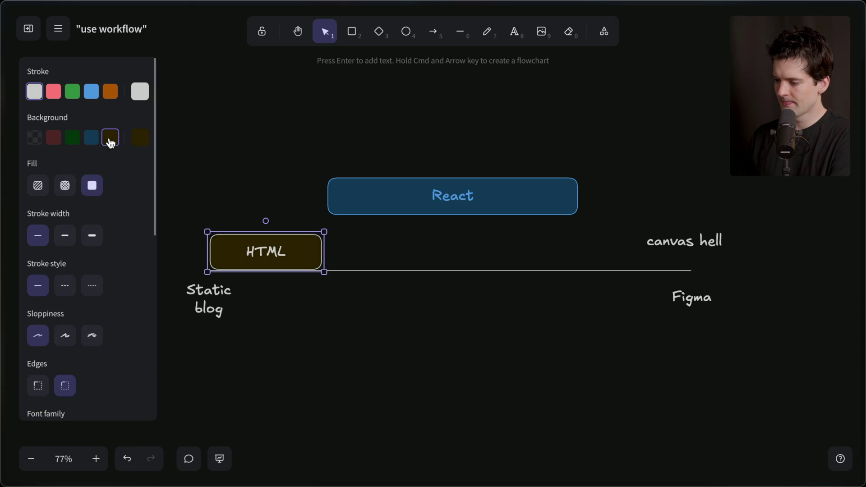
{"action": "left_click", "coordinate": [240, 156]}
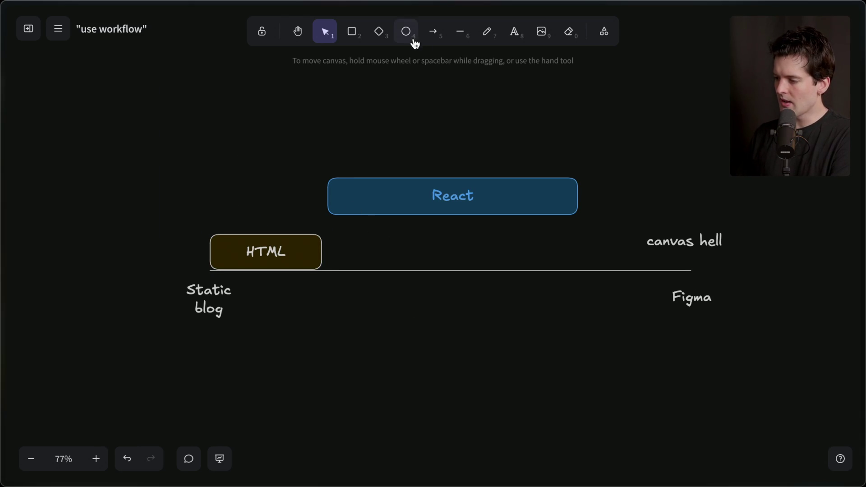
{"action": "left_click", "coordinate": [460, 31]}
{"action": "left_click", "coordinate": [34, 136]}
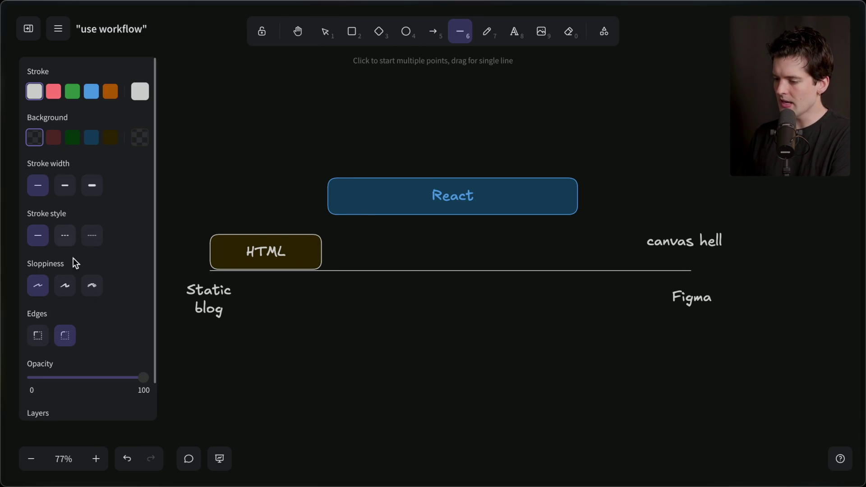
Draw a vertical dashed divider through the React box, nudged left and shortened from the bottom.
{"action": "left_click", "coordinate": [64, 235]}
{"action": "left_click_drag", "start_coordinate": [368, 161], "coordinate": [368, 347]}
{"action": "left_click_drag", "start_coordinate": [370, 305], "coordinate": [358, 304]}
{"action": "left_click_drag", "start_coordinate": [359, 351], "coordinate": [359, 297]}
Add the three-line label 'Blog with a dynamic comments section' just under the dashed divider.
{"action": "double_click", "coordinate": [350, 323]}
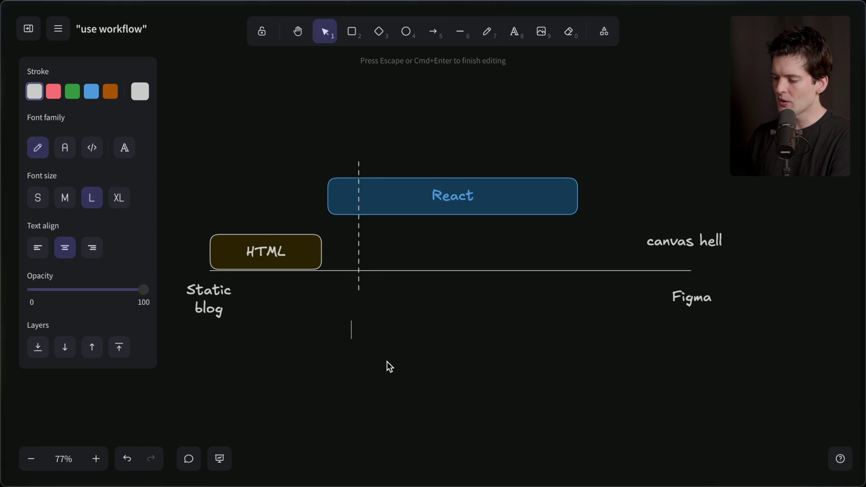
{"action": "type", "text": "Blog with a"}
{"action": "key", "text": "Return"}
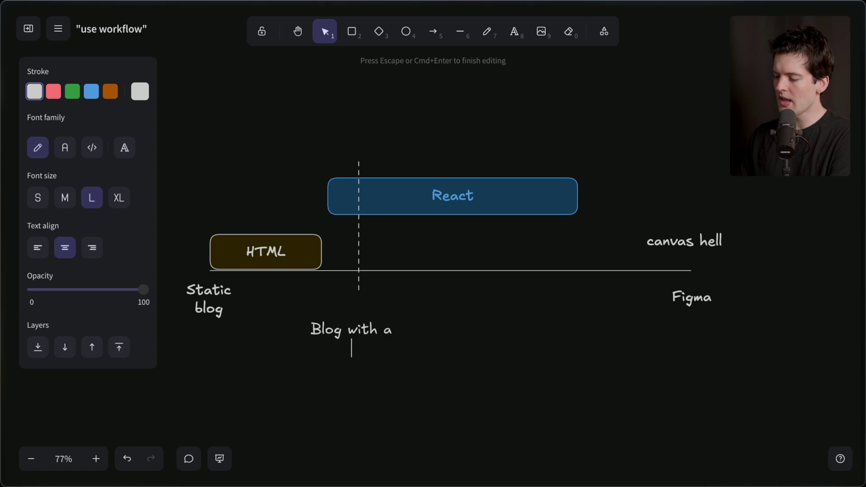
{"action": "type", "text": "dynamic com"}
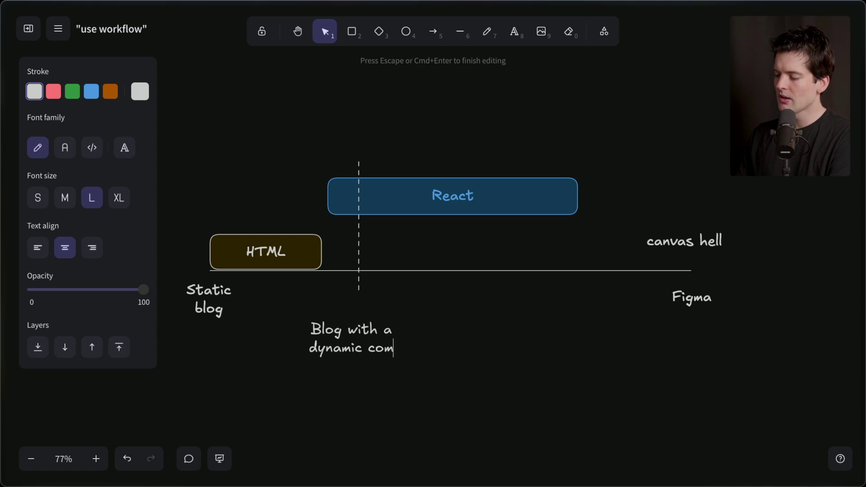
{"action": "type", "text": "ments"}
{"action": "key", "text": "Return"}
{"action": "type", "text": "section"}
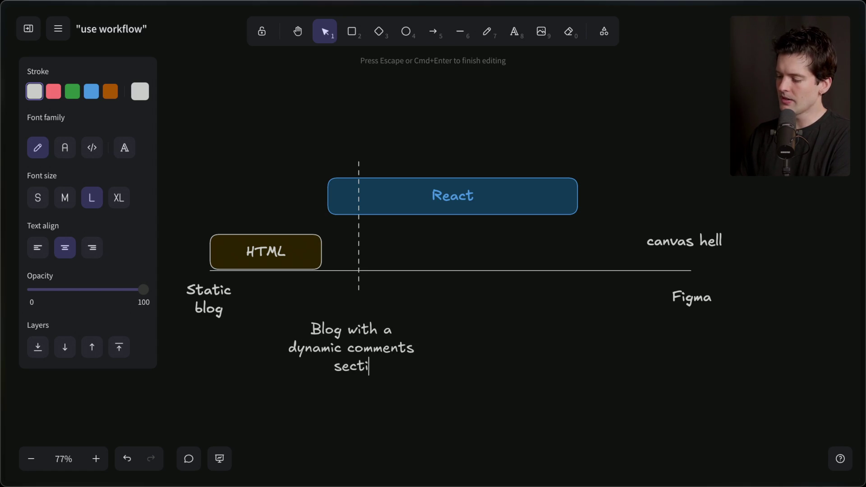
{"action": "left_click", "coordinate": [375, 405]}
{"action": "left_click", "coordinate": [344, 337]}
{"action": "left_click_drag", "start_coordinate": [344, 336], "coordinate": [348, 330]}
{"action": "left_click", "coordinate": [296, 268]}
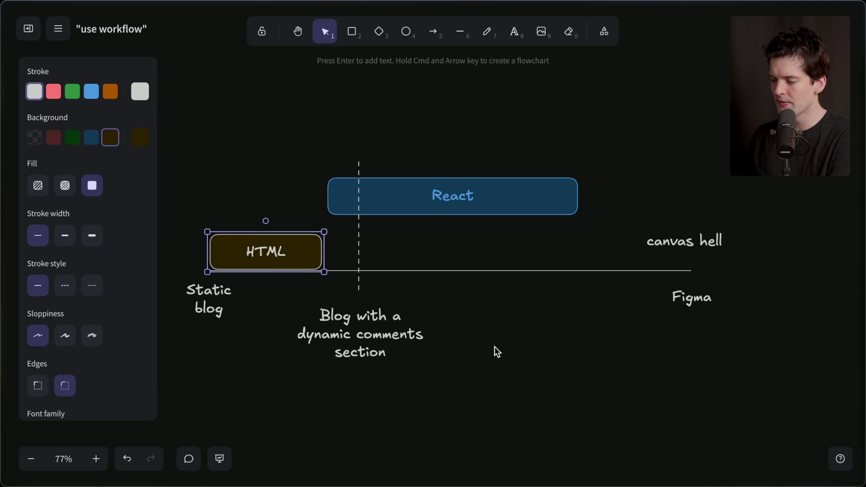
{"action": "left_click", "coordinate": [357, 253]}
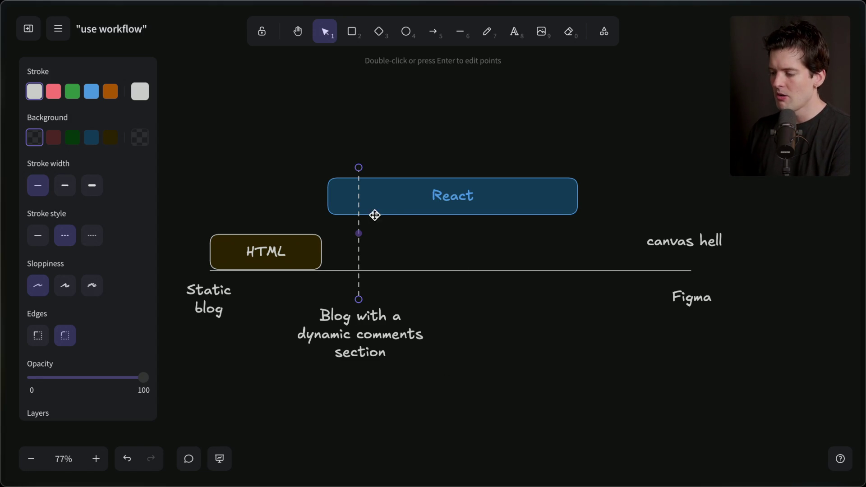
Shift React right and higher, widen HTML to the divider, and extend the divider upward.
{"action": "left_click_drag", "start_coordinate": [384, 201], "coordinate": [403, 201]}
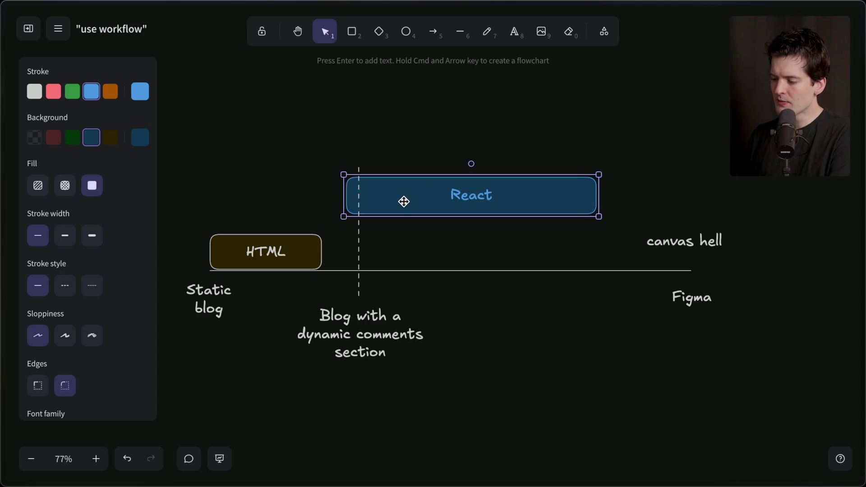
{"action": "left_click", "coordinate": [321, 252]}
{"action": "left_click_drag", "start_coordinate": [322, 252], "coordinate": [345, 251]}
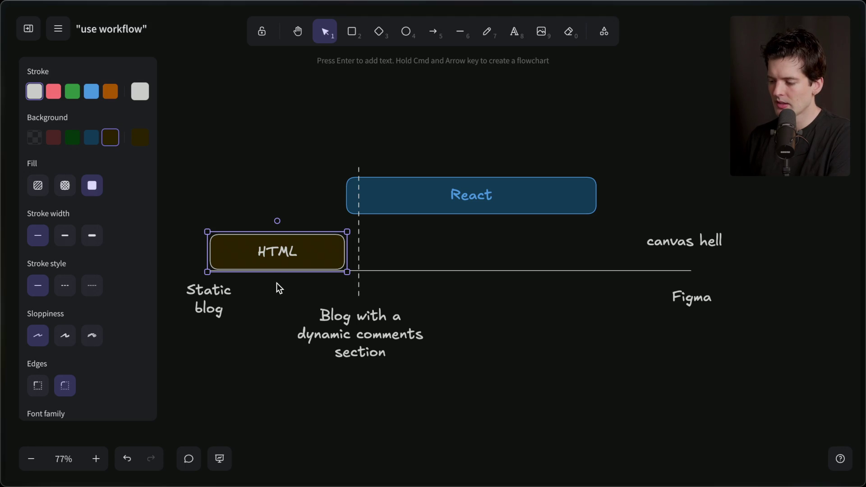
{"action": "left_click", "coordinate": [420, 201]}
{"action": "left_click_drag", "start_coordinate": [413, 194], "coordinate": [411, 170]}
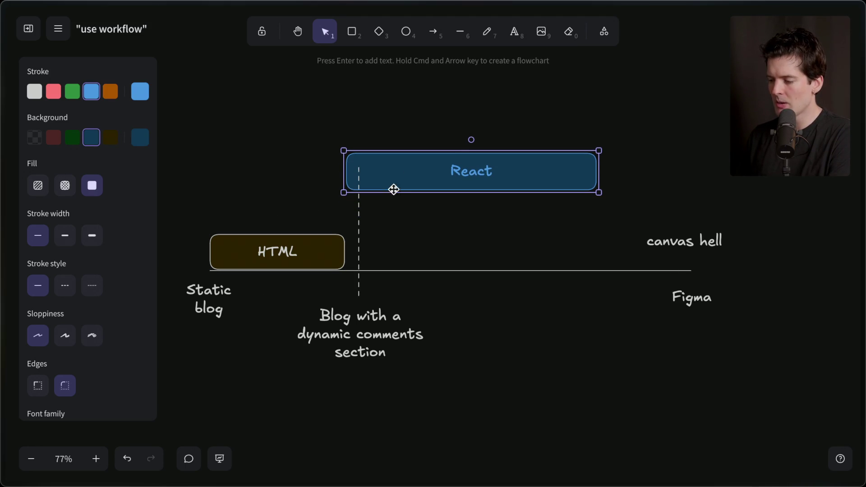
{"action": "left_click", "coordinate": [359, 232]}
{"action": "left_click_drag", "start_coordinate": [358, 168], "coordinate": [359, 143]}
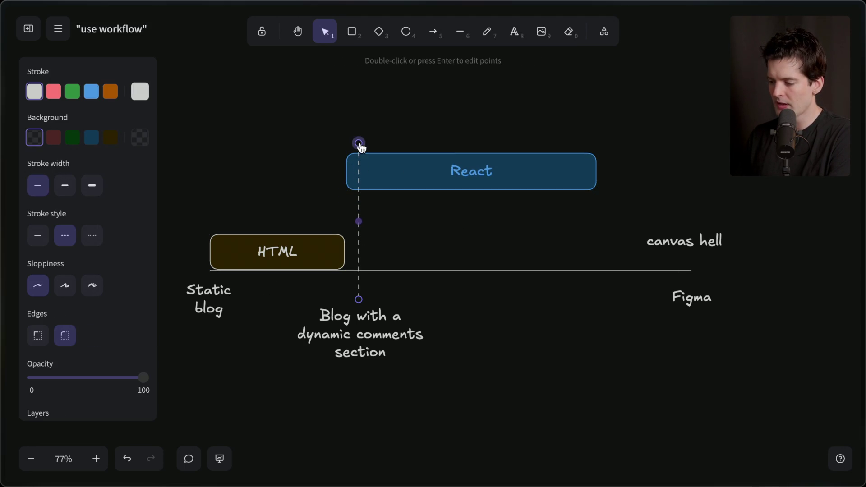
Duplicate the HTML box above itself, rename it 'HTMX', and widen it past the divider.
{"action": "left_click", "coordinate": [302, 267]}
{"action": "key", "text": "ctrl+c"}
{"action": "key", "text": "ctrl+v"}
{"action": "mouse_move", "coordinate": [273, 258]}
{"action": "left_mouse_down"}
{"action": "mouse_move", "coordinate": [288, 232]}
{"action": "mouse_move", "coordinate": [275, 226]}
{"action": "left_mouse_up"}
{"action": "double_click", "coordinate": [286, 209]}
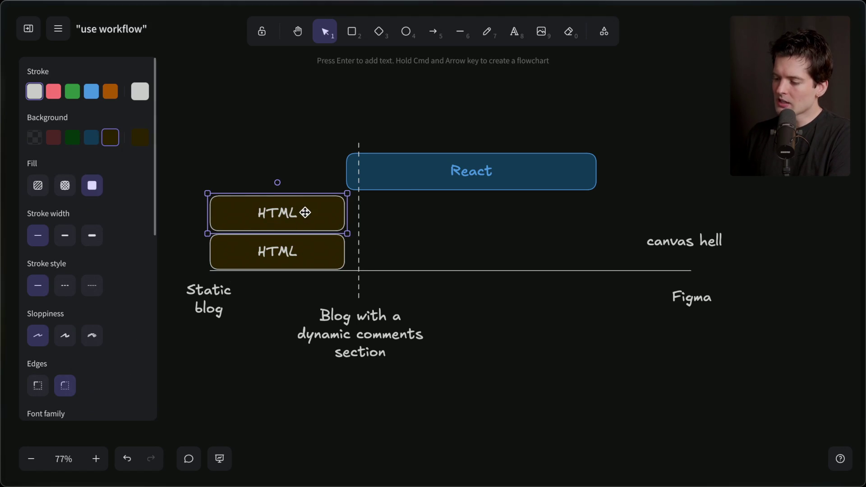
{"action": "key", "text": "BackSpace"}
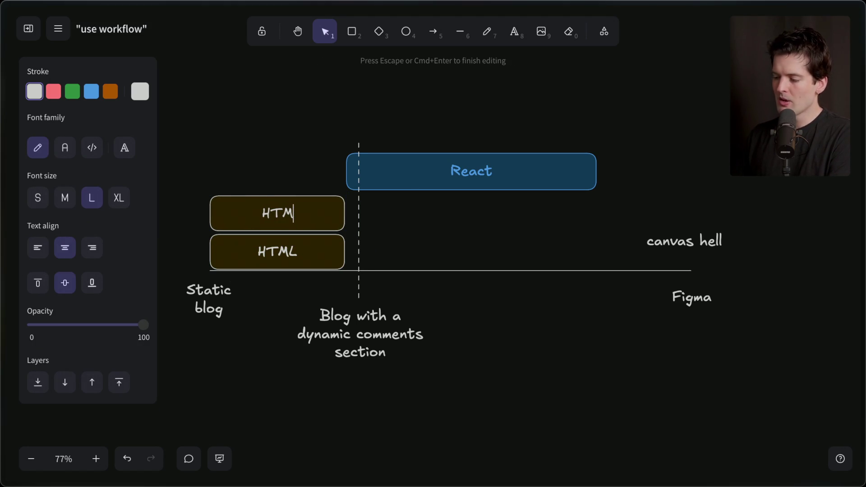
{"action": "type", "text": "X"}
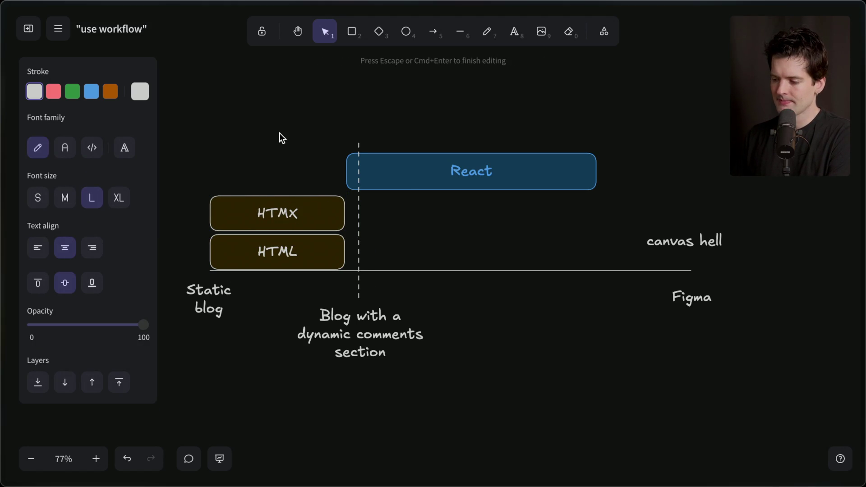
{"action": "left_click", "coordinate": [279, 133]}
{"action": "left_click", "coordinate": [311, 217]}
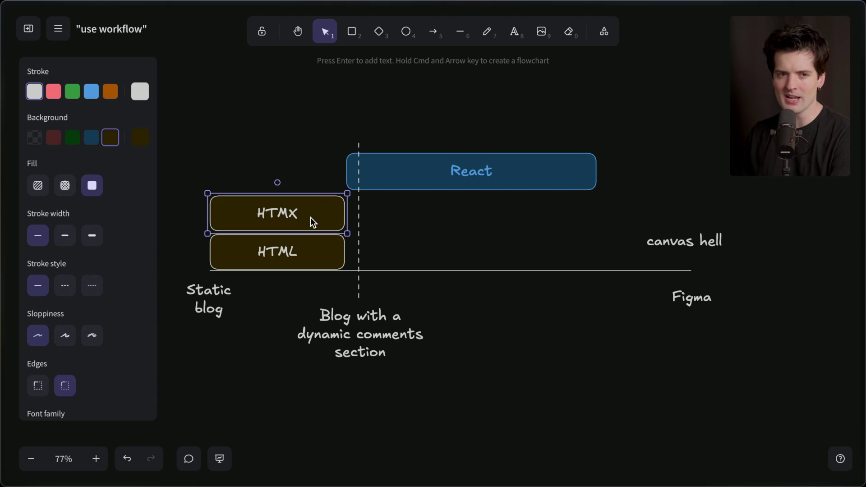
{"action": "left_click_drag", "start_coordinate": [347, 210], "coordinate": [428, 211]}
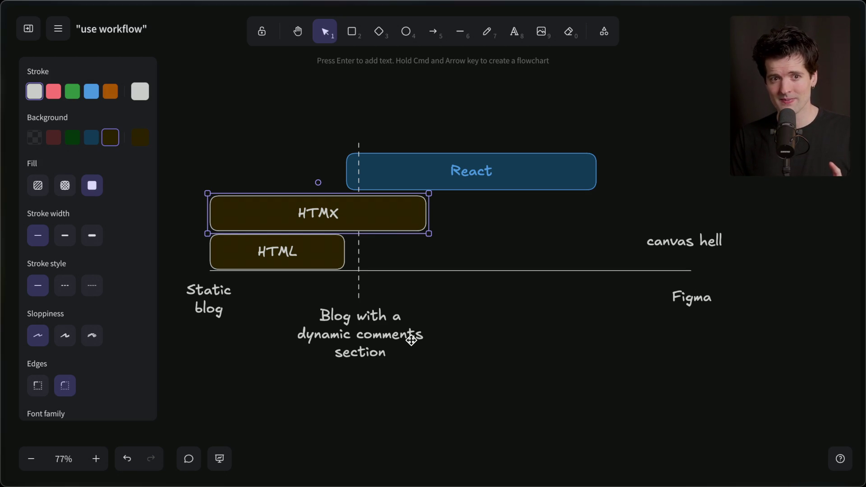
Scroll to empty canvas and draw a long vertical dashed line as a new chart axis.
{"action": "scroll", "coordinate": [411, 340], "scroll_direction": "down", "scroll_amount": 10}
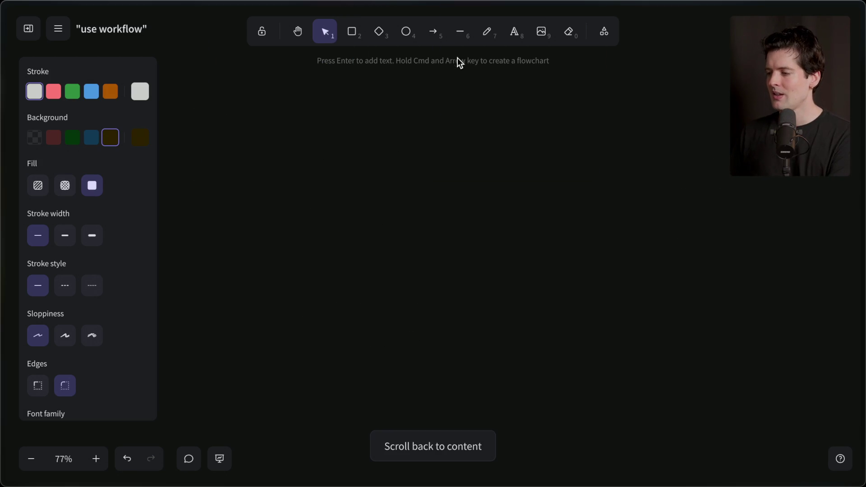
{"action": "left_click", "coordinate": [460, 32]}
{"action": "left_click_drag", "start_coordinate": [423, 260], "coordinate": [424, 433]}
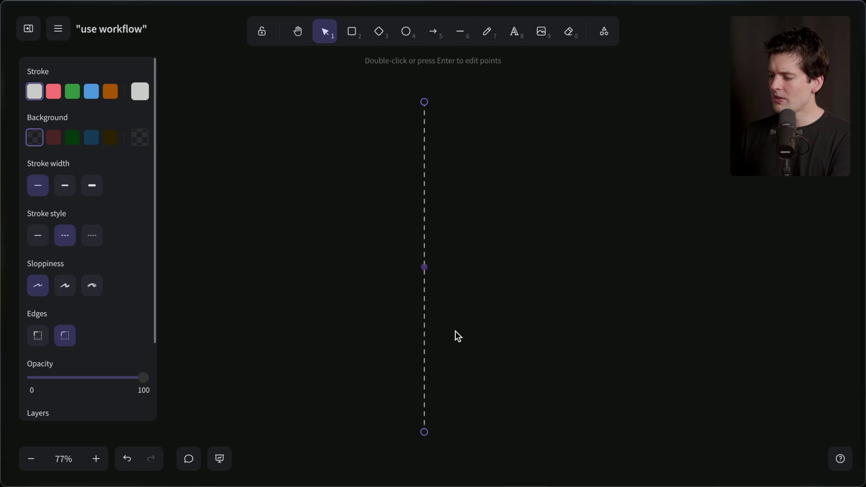
Draw a horizontal dashed axis and position it to cross the vertical one.
{"action": "left_click", "coordinate": [460, 32]}
{"action": "left_click_drag", "start_coordinate": [233, 259], "coordinate": [692, 258]}
{"action": "left_click", "coordinate": [516, 266]}
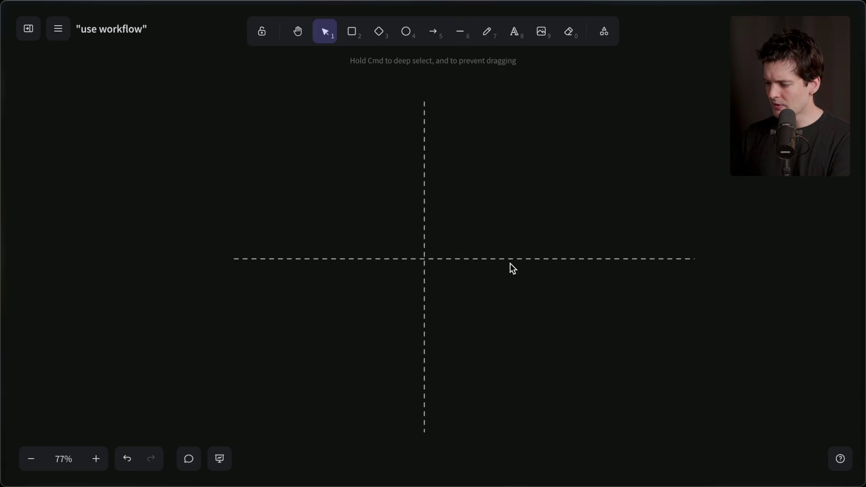
{"action": "left_click_drag", "start_coordinate": [508, 258], "coordinate": [483, 269]}
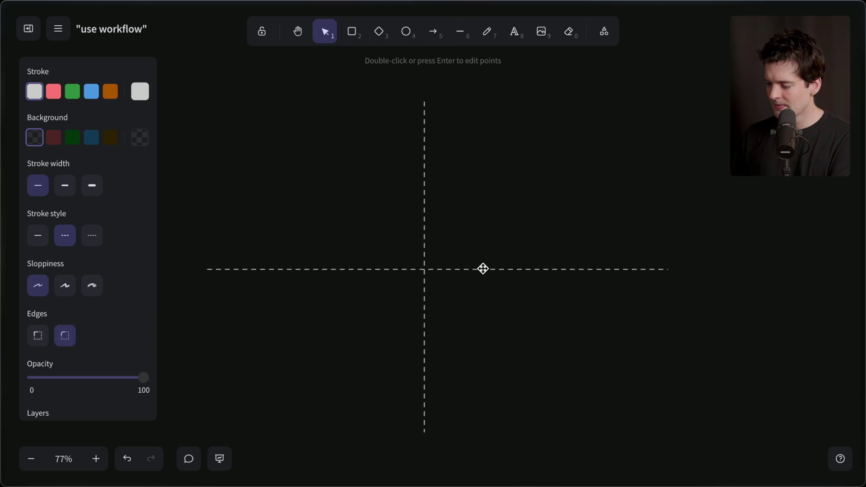
Label the top of the vertical axis 'Durability'.
{"action": "double_click", "coordinate": [416, 82]}
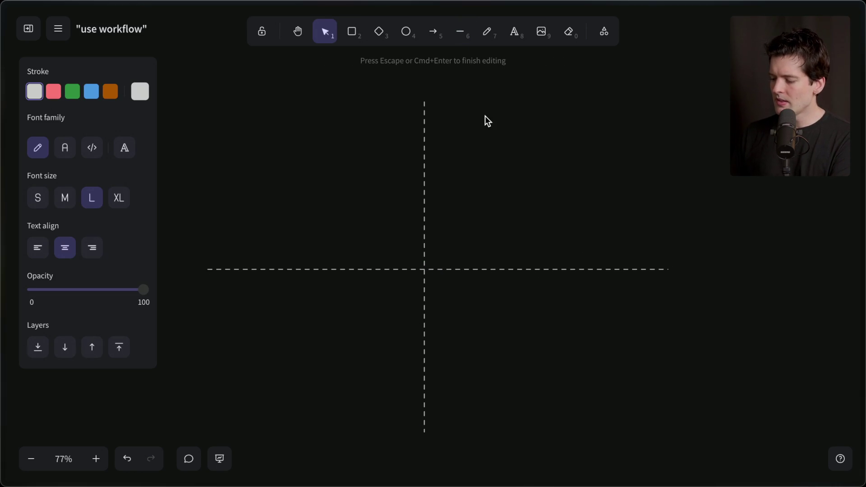
{"action": "type", "text": "Durability"}
{"action": "left_click", "coordinate": [514, 187]}
{"action": "left_click", "coordinate": [415, 87]}
{"action": "left_click_drag", "start_coordinate": [421, 83], "coordinate": [423, 87]}
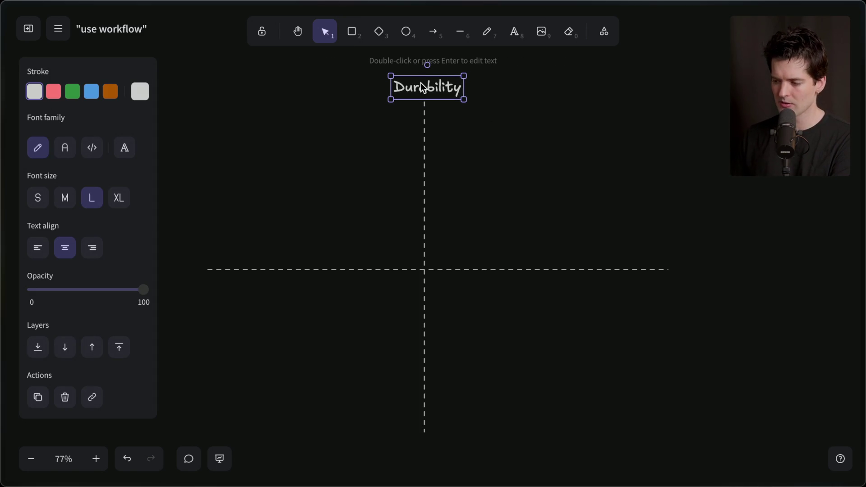
Add an 'Effect' label beside the axis, then delete it.
{"action": "double_click", "coordinate": [454, 112]}
{"action": "type", "text": "E"}
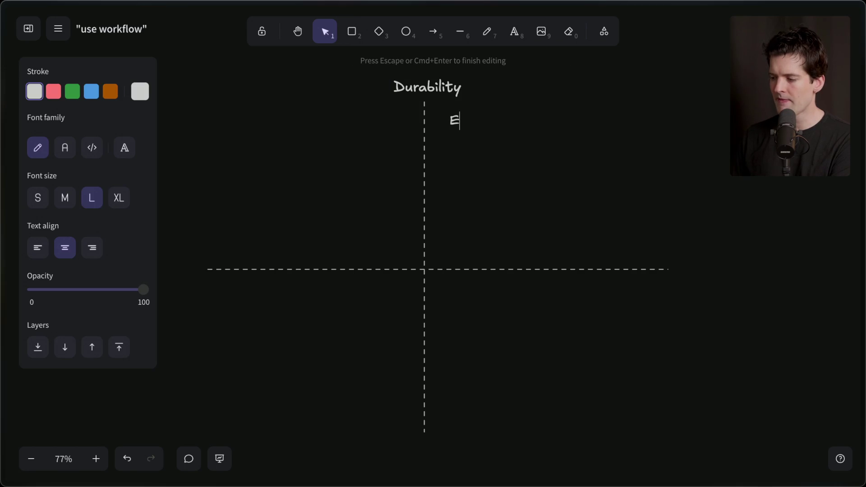
{"action": "type", "text": "ffect"}
{"action": "left_click", "coordinate": [481, 144]}
{"action": "left_click", "coordinate": [470, 123]}
{"action": "key", "text": "Delete"}
Label the horizontal axis's right end 'Longevity / scheduling / "management"' on three lines.
{"action": "double_click", "coordinate": [681, 269]}
{"action": "type", "text": "Longv"}
{"action": "key", "text": "BackSpace"}
{"action": "type", "text": "evity/"}
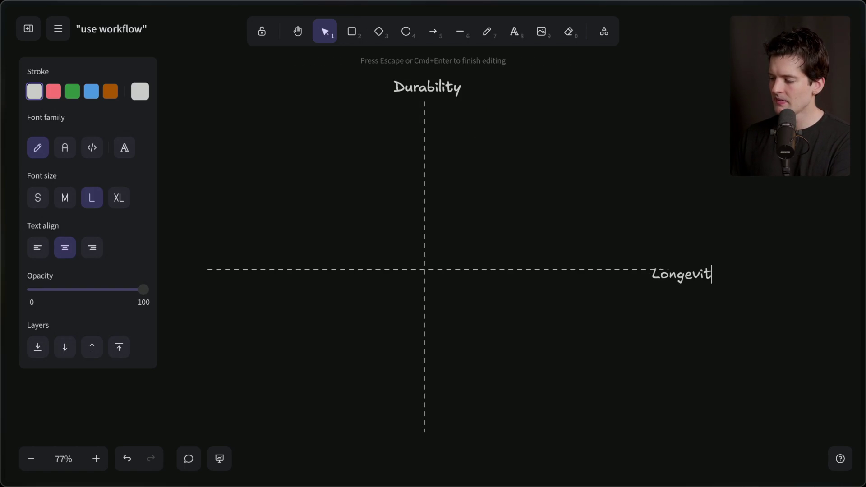
{"action": "key", "text": "BackSpace"}
{"action": "key", "text": "Return"}
{"action": "type", "text": "sch"}
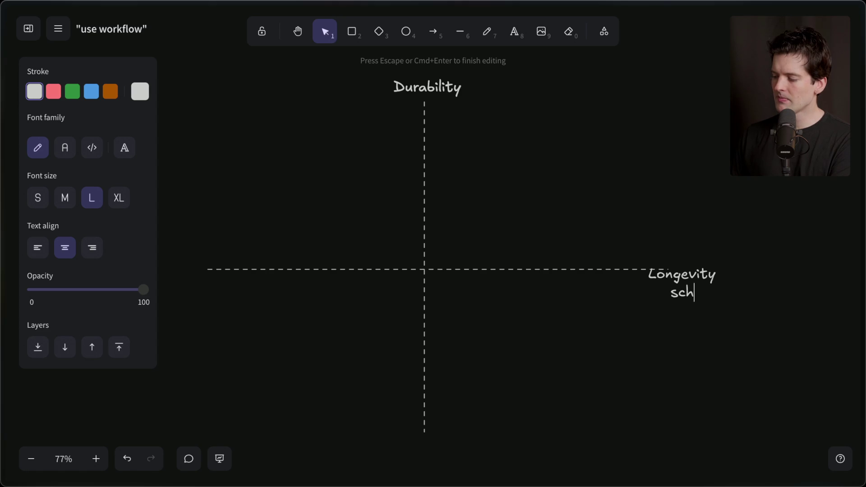
{"action": "type", "text": "eduling"}
{"action": "key", "text": "Return"}
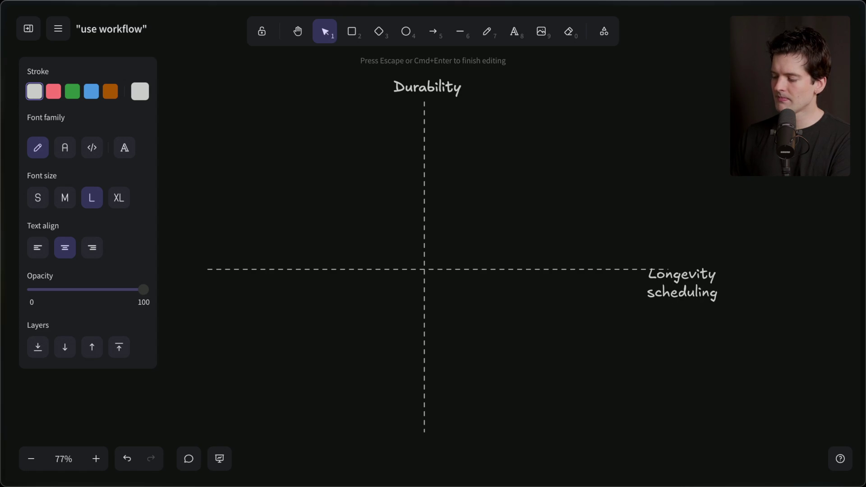
{"action": "type", "text": "\"management\""}
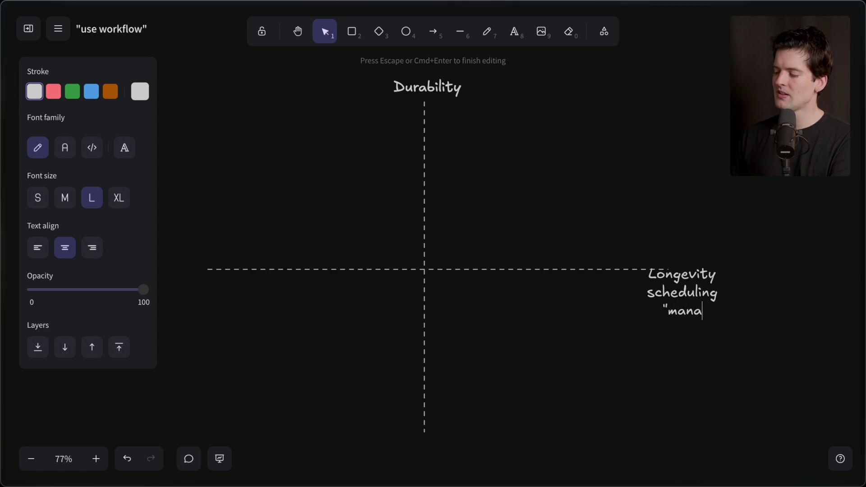
{"action": "key", "text": "Escape"}
{"action": "left_click_drag", "start_coordinate": [665, 317], "coordinate": [708, 293]}
Shift the vertical axis right and centre the Durability label over it.
{"action": "left_click_drag", "start_coordinate": [424, 231], "coordinate": [445, 230]}
{"action": "left_click_drag", "start_coordinate": [411, 90], "coordinate": [429, 90]}
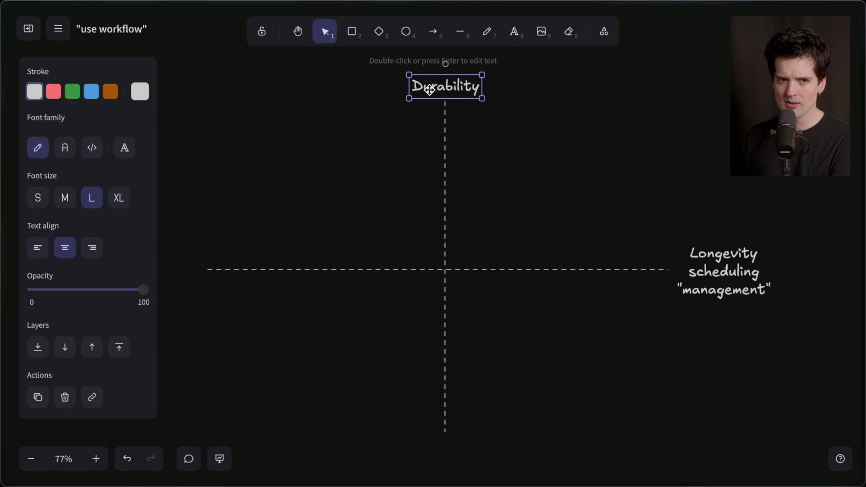
{"action": "left_click", "coordinate": [726, 272]}
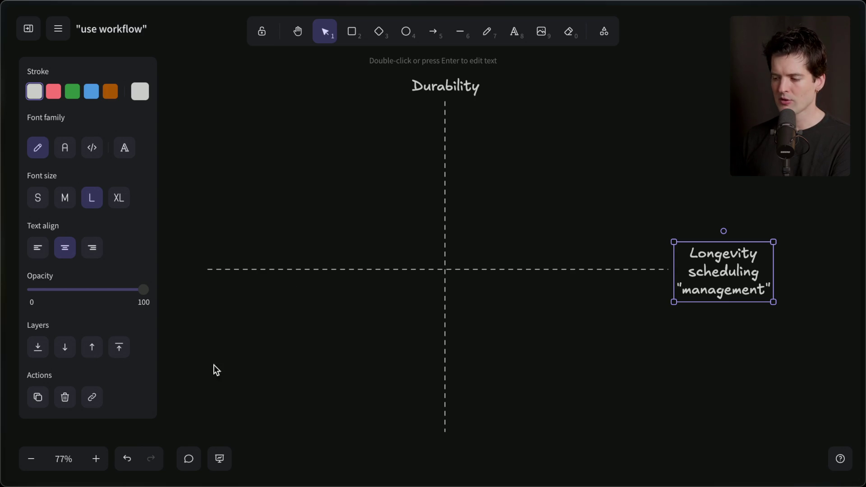
Add an 'Effect' label in the upper-left quadrant, move it up, then delete it.
{"action": "double_click", "coordinate": [288, 131]}
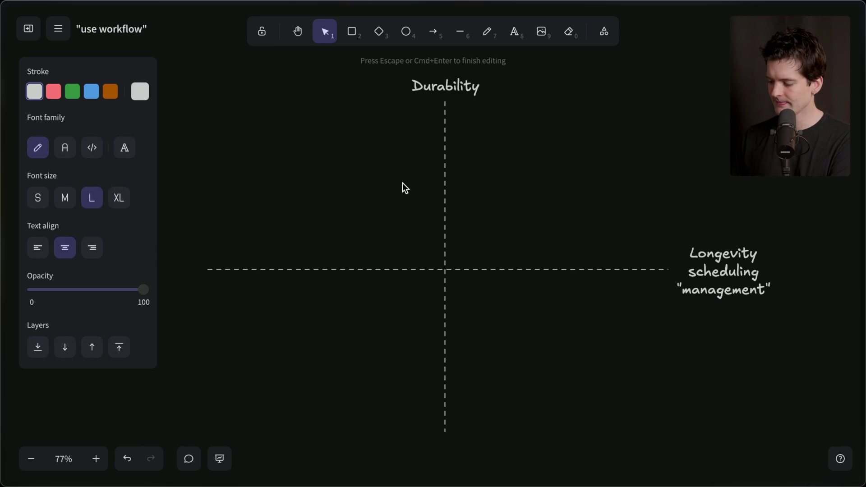
{"action": "type", "text": "Effect"}
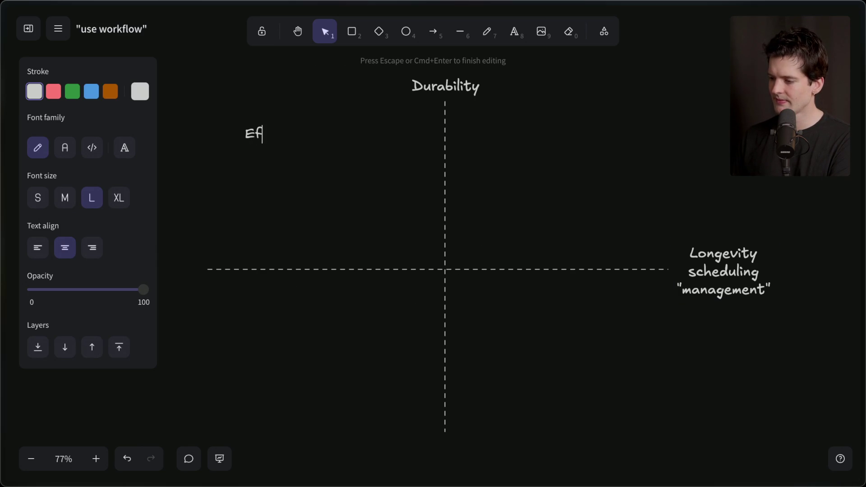
{"action": "key", "text": "Escape"}
{"action": "mouse_move", "coordinate": [255, 131]}
{"action": "left_mouse_down"}
{"action": "mouse_move", "coordinate": [229, 115]}
{"action": "mouse_move", "coordinate": [231, 108]}
{"action": "mouse_move", "coordinate": [323, 103]}
{"action": "left_mouse_up"}
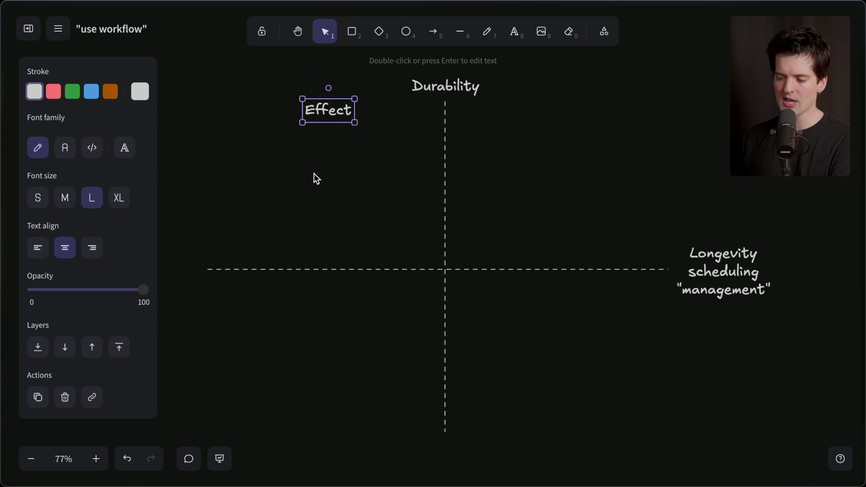
{"action": "key", "text": "Delete"}
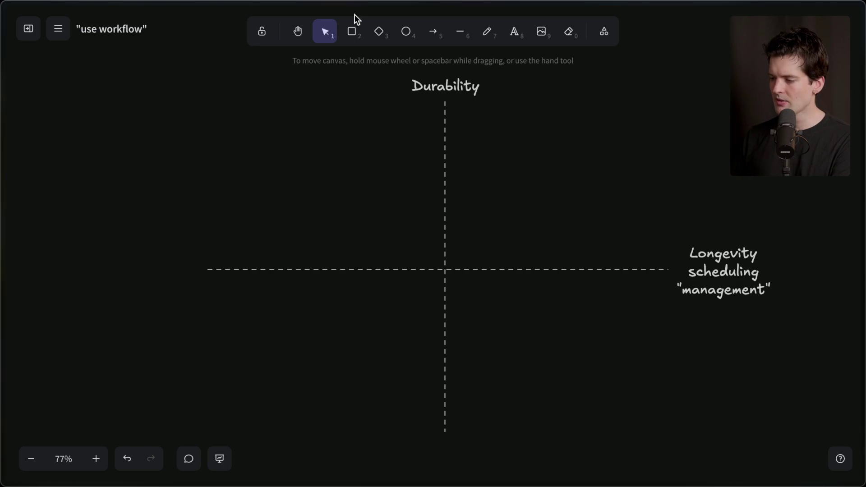
Draw a dashed box in the lower-left quadrant and make both axis lines solid.
{"action": "left_click", "coordinate": [351, 31]}
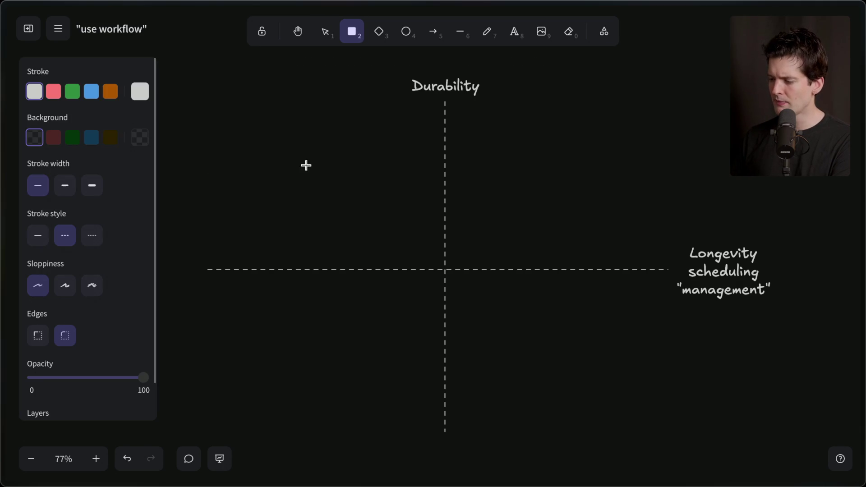
{"action": "left_click_drag", "start_coordinate": [203, 434], "coordinate": [324, 350]}
{"action": "left_click", "coordinate": [319, 267]}
{"action": "left_click", "coordinate": [445, 170], "text": "shift"}
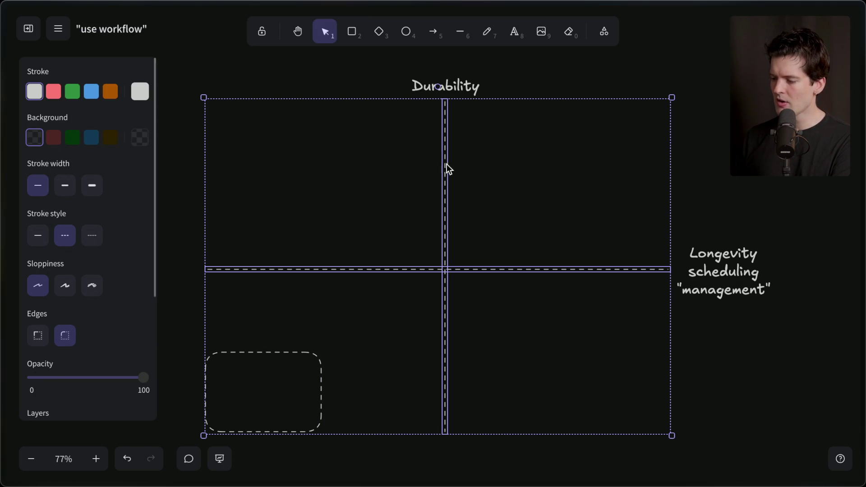
{"action": "left_click", "coordinate": [38, 235]}
{"action": "left_click", "coordinate": [230, 318]}
Reposition the dashed box slightly within the lower-left quadrant.
{"action": "double_click", "coordinate": [237, 349]}
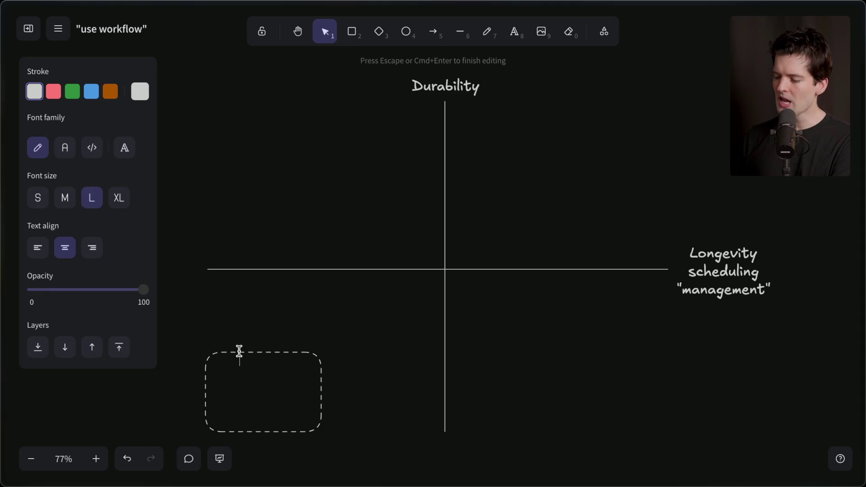
{"action": "left_click", "coordinate": [257, 340]}
{"action": "left_click_drag", "start_coordinate": [278, 350], "coordinate": [280, 343]}
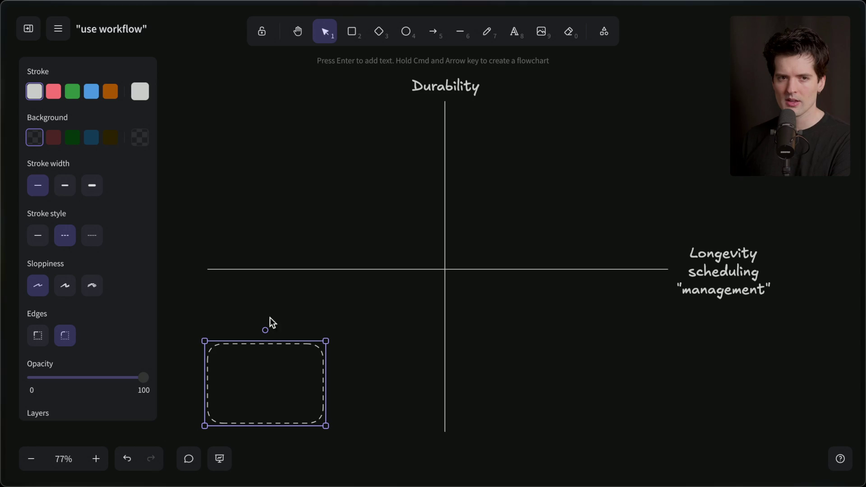
{"action": "left_click_drag", "start_coordinate": [261, 340], "coordinate": [252, 381]}
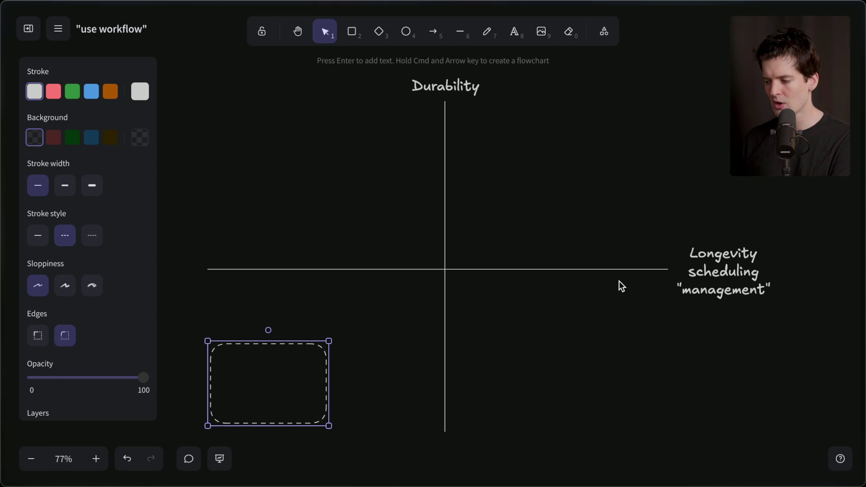
{"action": "left_click", "coordinate": [504, 371]}
{"action": "left_click", "coordinate": [323, 346]}
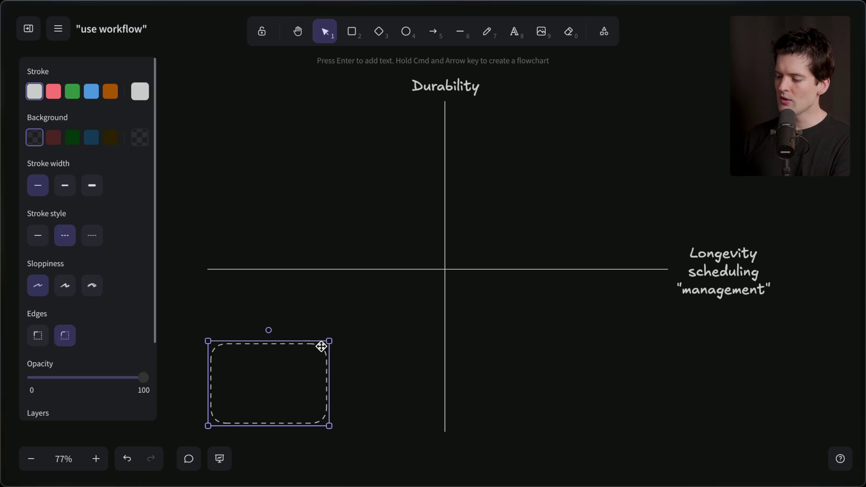
{"action": "mouse_move", "coordinate": [328, 341]}
{"action": "left_mouse_down"}
{"action": "mouse_move", "coordinate": [423, 287]}
{"action": "mouse_move", "coordinate": [493, 223]}
{"action": "left_mouse_up"}
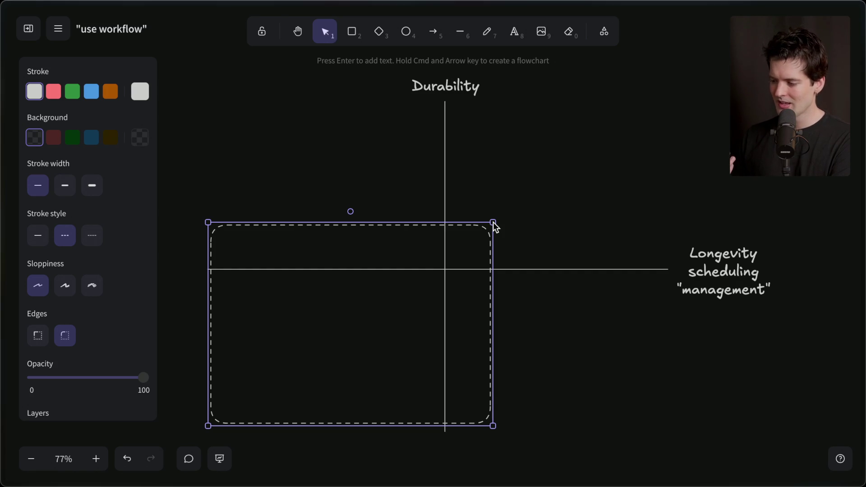
{"action": "left_click_drag", "start_coordinate": [493, 223], "coordinate": [374, 251]}
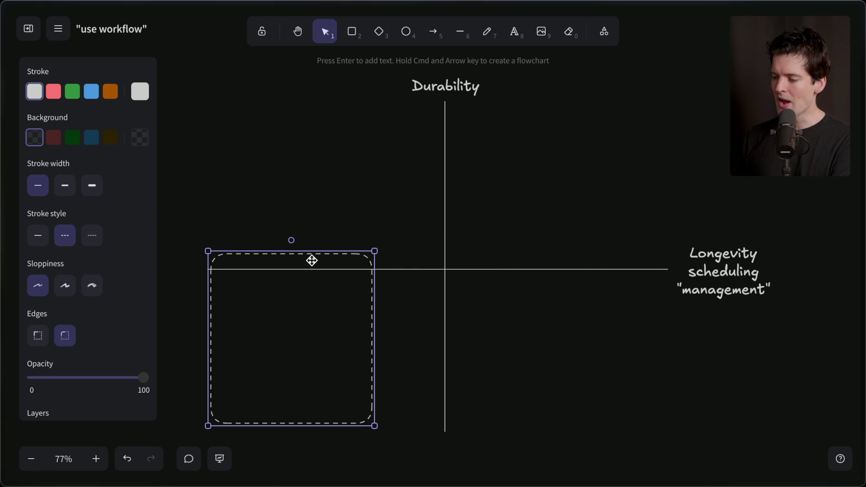
{"action": "left_click_drag", "start_coordinate": [311, 253], "coordinate": [292, 111]}
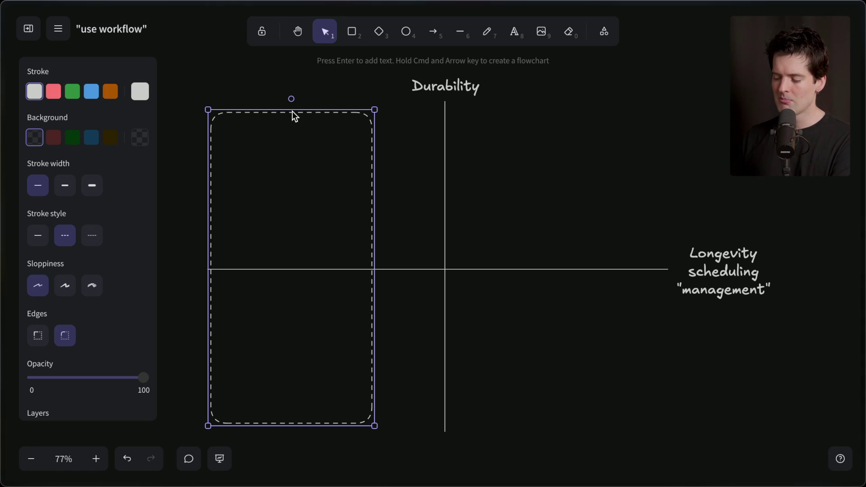
{"action": "left_click_drag", "start_coordinate": [375, 188], "coordinate": [597, 193]}
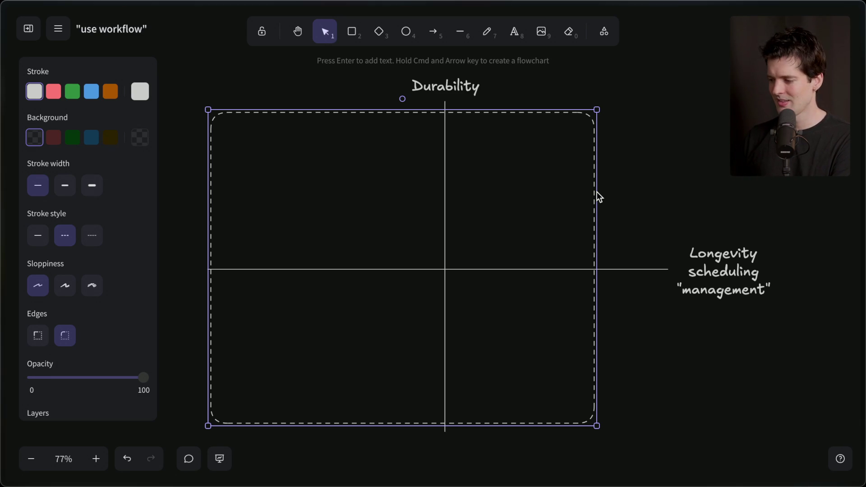
{"action": "left_click_drag", "start_coordinate": [596, 110], "coordinate": [339, 338]}
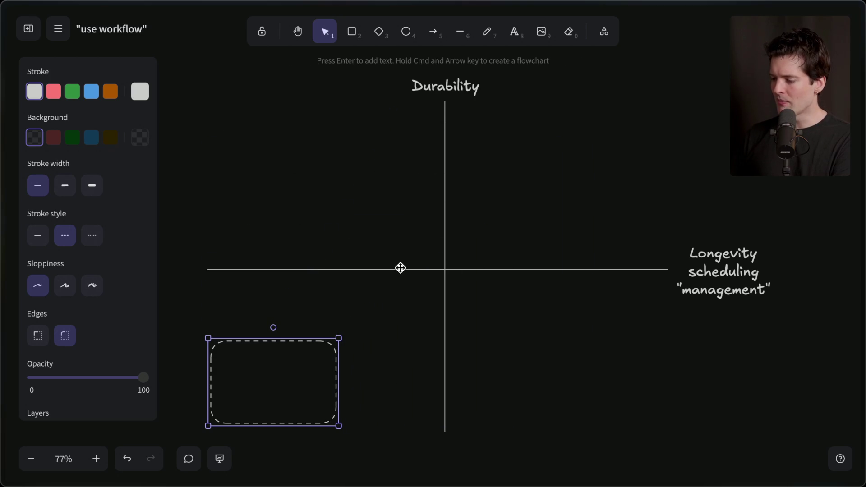
{"action": "left_click", "coordinate": [462, 32]}
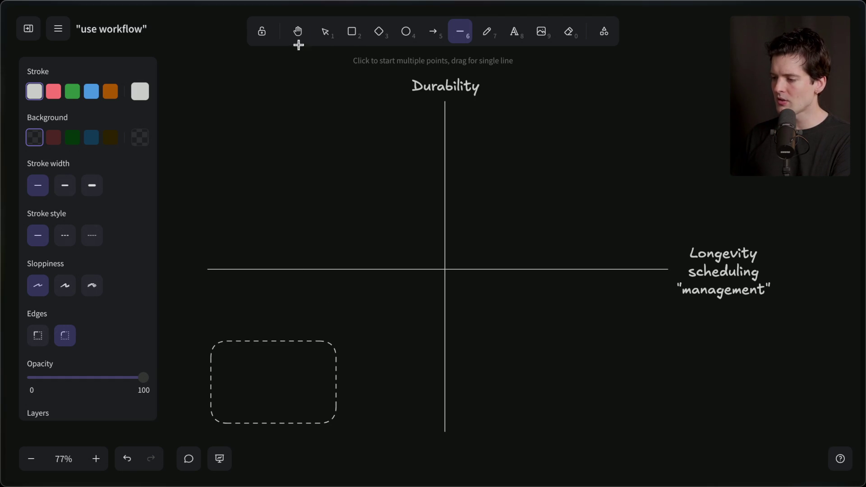
Replace the small box with a newly drawn dashed rectangle in the bottom-left quadrant.
{"action": "left_click", "coordinate": [325, 38]}
{"action": "left_click", "coordinate": [302, 344]}
{"action": "key", "text": "Delete"}
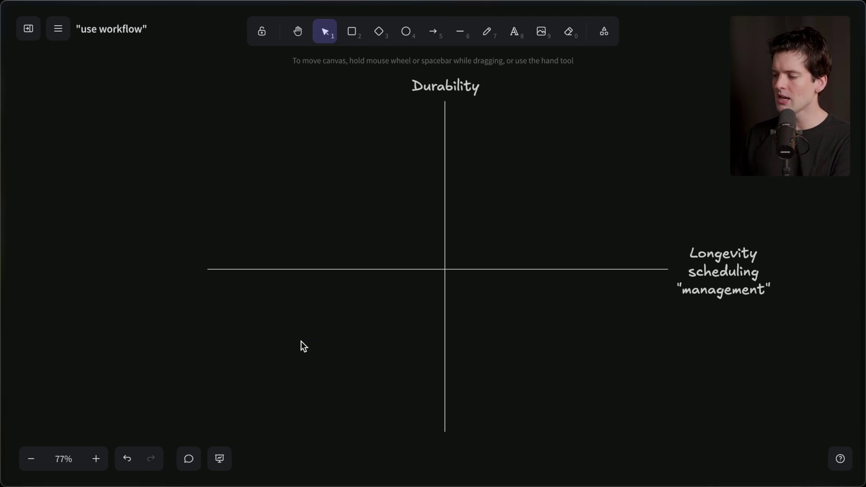
{"action": "left_click", "coordinate": [460, 33]}
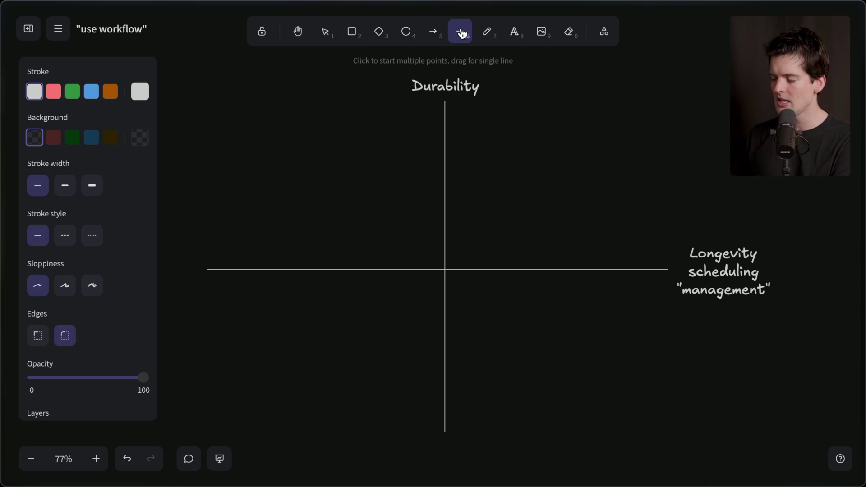
{"action": "left_click", "coordinate": [352, 33]}
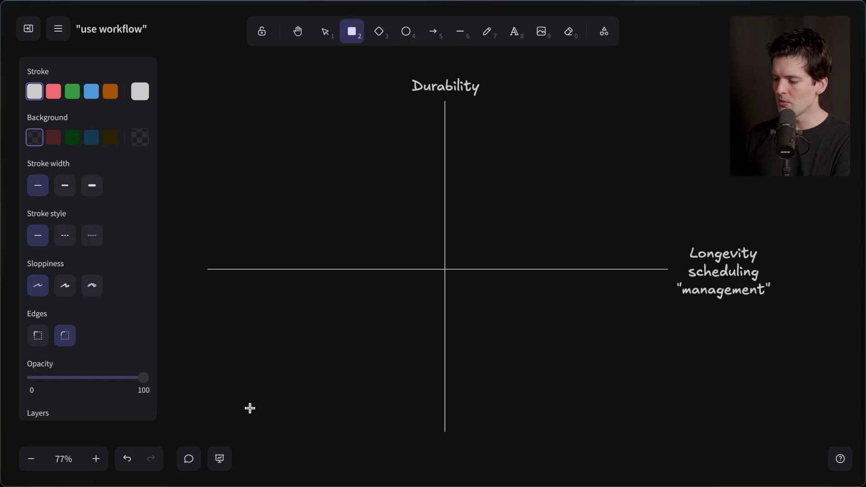
{"action": "mouse_move", "coordinate": [228, 413]}
{"action": "left_mouse_down"}
{"action": "mouse_move", "coordinate": [367, 318]}
{"action": "mouse_move", "coordinate": [306, 331]}
{"action": "left_mouse_up"}
{"action": "left_click", "coordinate": [66, 234]}
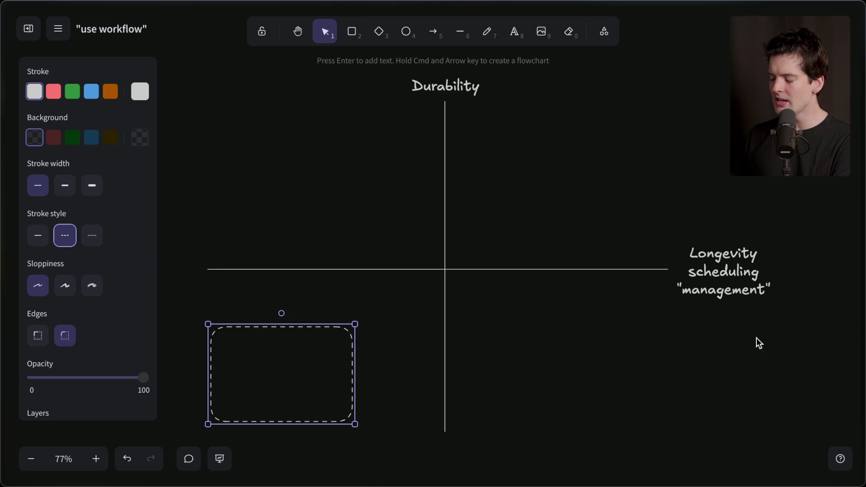
Duplicate the dashed box and enlarge the copy into a larger box around the original.
{"action": "mouse_move", "coordinate": [861, 360]}
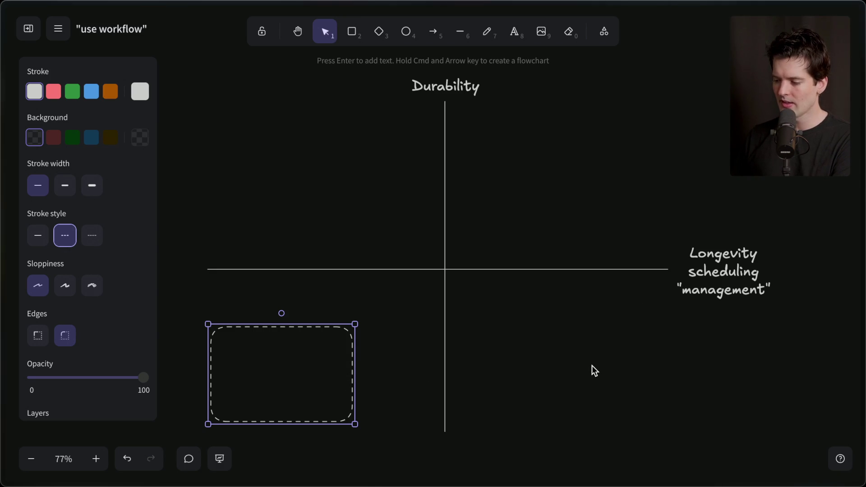
{"action": "key", "text": "ctrl+c"}
{"action": "key", "text": "ctrl+v"}
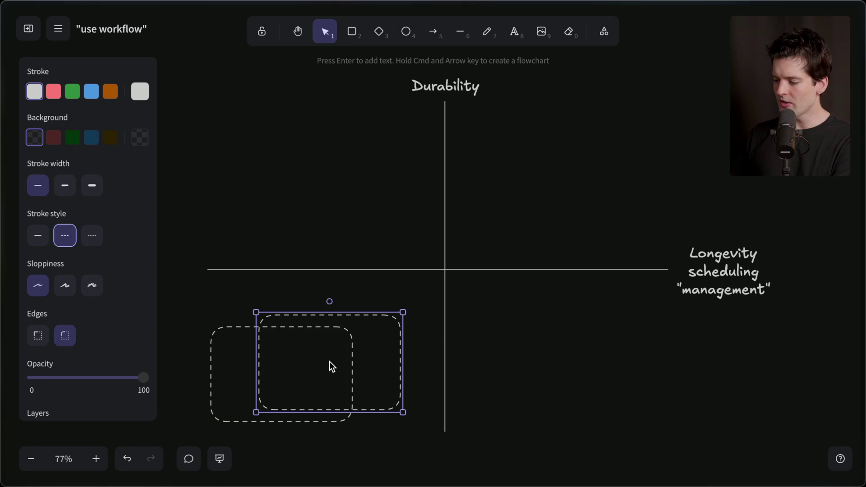
{"action": "left_click_drag", "start_coordinate": [350, 332], "coordinate": [301, 345]}
{"action": "mouse_move", "coordinate": [344, 325]}
{"action": "left_mouse_down"}
{"action": "mouse_move", "coordinate": [361, 326]}
{"action": "mouse_move", "coordinate": [482, 236]}
{"action": "left_mouse_up"}
{"action": "left_click_drag", "start_coordinate": [416, 256], "coordinate": [411, 260]}
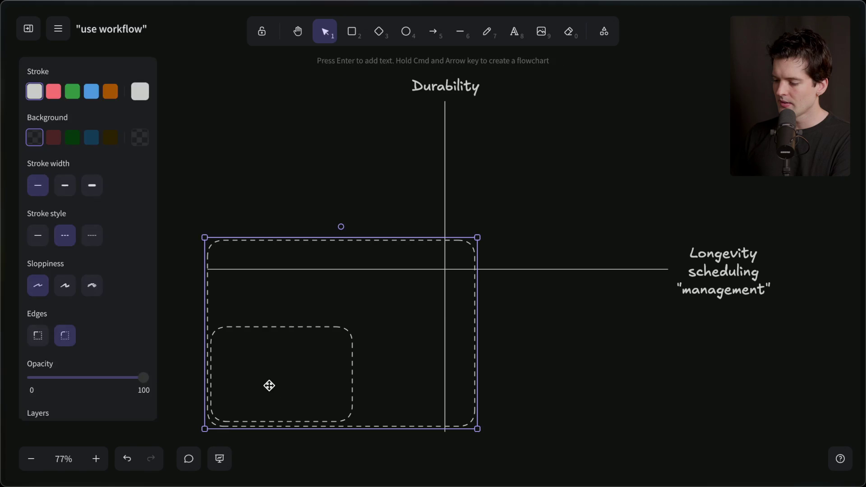
{"action": "left_click", "coordinate": [269, 329]}
{"action": "left_click", "coordinate": [269, 329]}
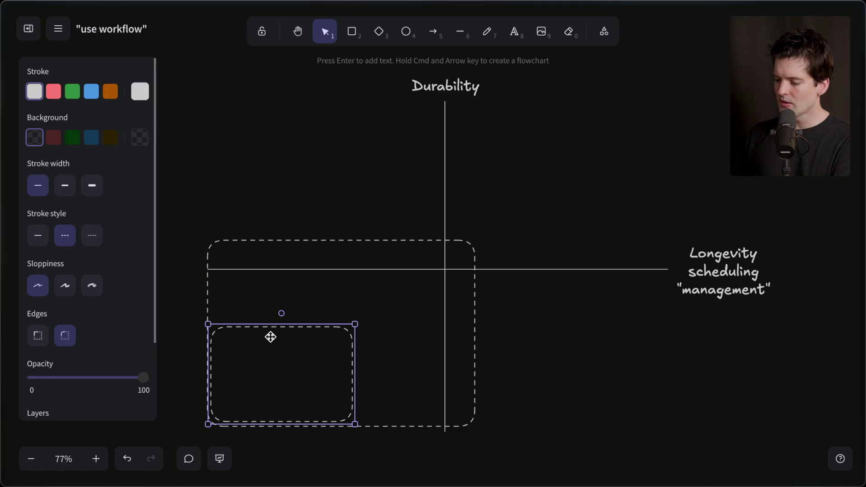
Type 'vanilla js/ts' in the inner box and move the label to its top.
{"action": "double_click", "coordinate": [271, 368]}
{"action": "type", "text": "\"vanilla js/ts"}
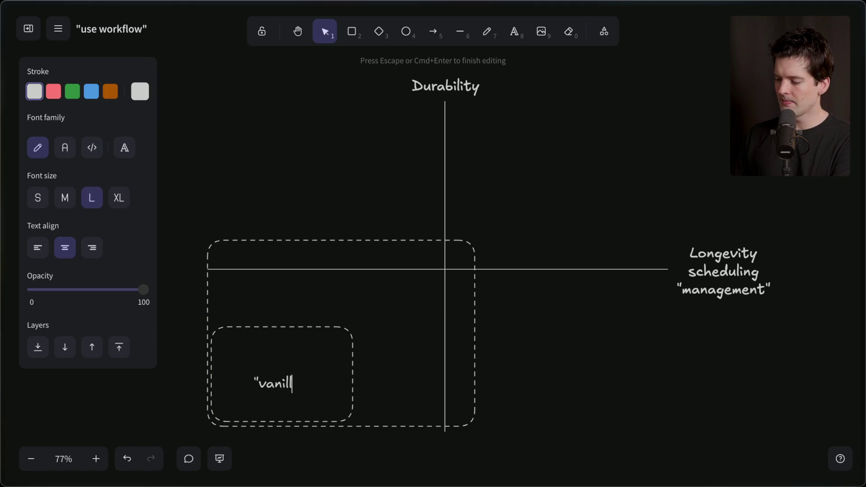
{"action": "type", "text": "\""}
{"action": "key", "text": "Escape"}
{"action": "mouse_move", "coordinate": [245, 376]}
{"action": "left_mouse_down"}
{"action": "mouse_move", "coordinate": [246, 348]}
{"action": "mouse_move", "coordinate": [231, 350]}
{"action": "mouse_move", "coordinate": [260, 263]}
{"action": "left_mouse_up"}
Add a 'workflows' label on the outer dashed box's top edge.
{"action": "double_click", "coordinate": [259, 263]}
{"action": "type", "text": "workflows"}
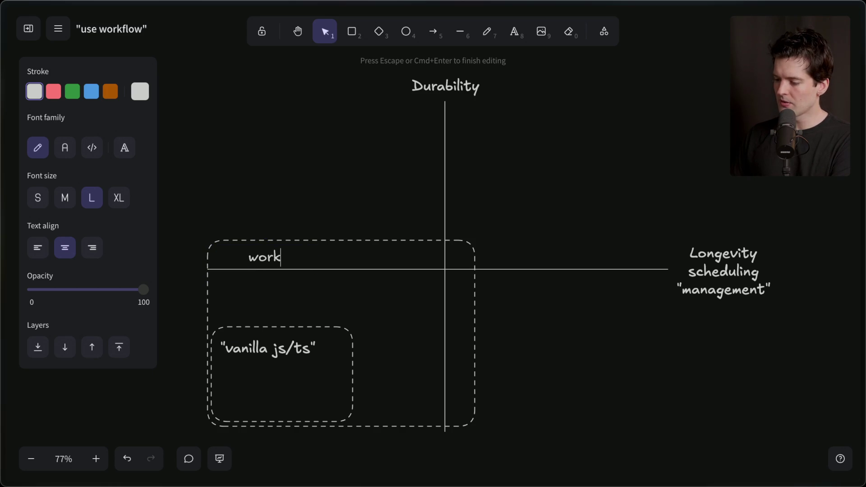
{"action": "left_click", "coordinate": [267, 191]}
{"action": "mouse_move", "coordinate": [257, 256]}
{"action": "left_mouse_down"}
{"action": "mouse_move", "coordinate": [238, 254]}
{"action": "mouse_move", "coordinate": [246, 259]}
{"action": "left_mouse_up"}
{"action": "left_click", "coordinate": [260, 338]}
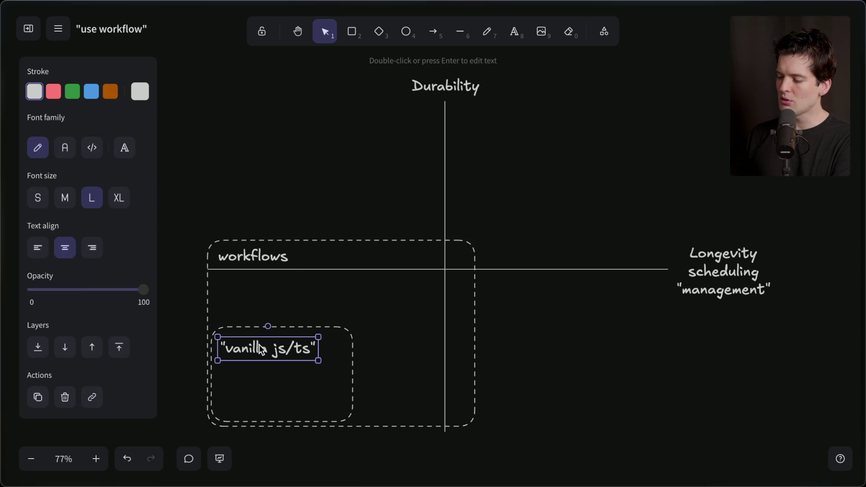
{"action": "left_click", "coordinate": [257, 329]}
{"action": "left_click", "coordinate": [247, 352]}
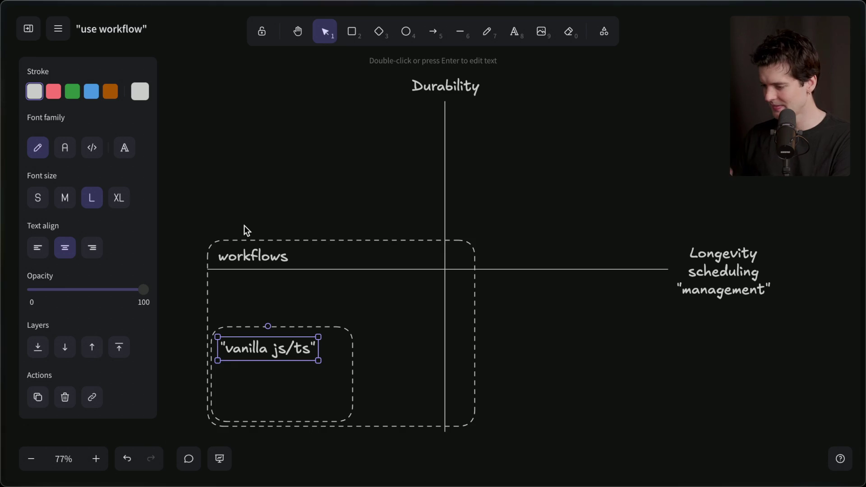
{"action": "left_click", "coordinate": [354, 201]}
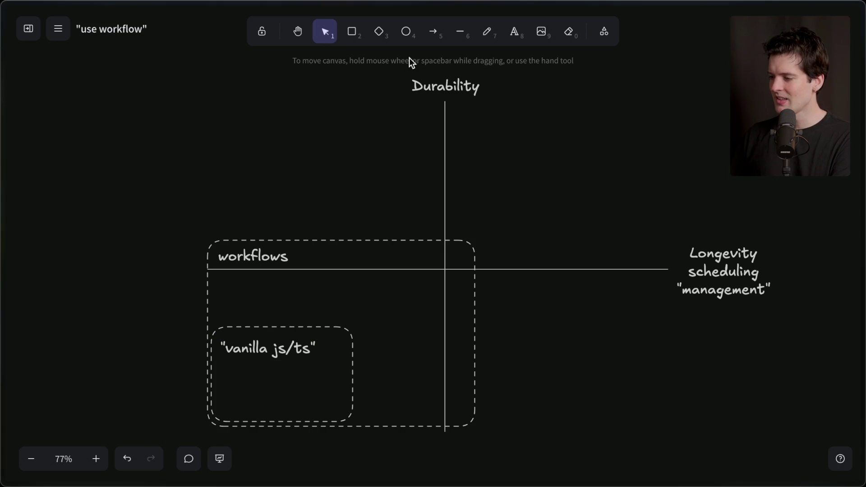
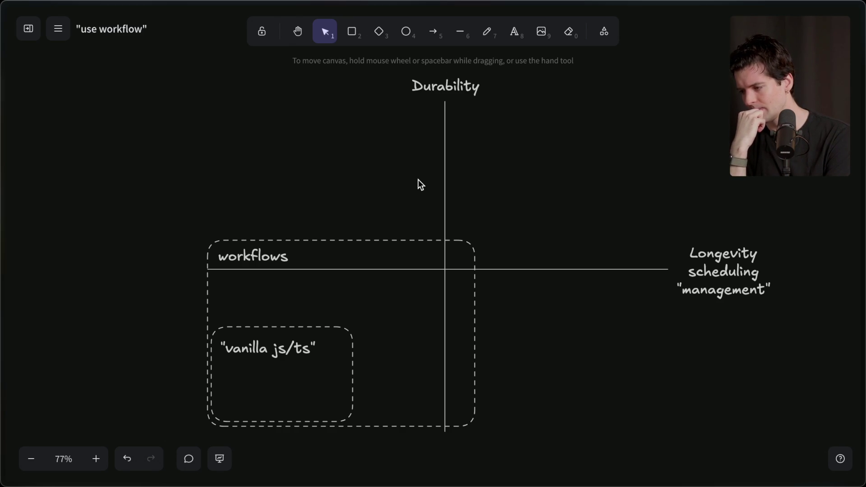
Move through the Effect and Trigger.dev tabs to the Workflow 'Make any TypeScript Function Durable' page.
{"action": "mouse_move", "coordinate": [862, 253]}
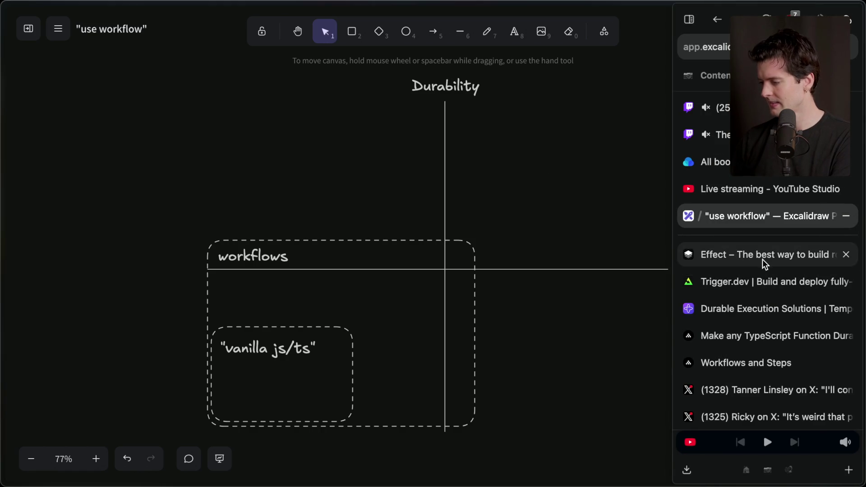
{"action": "left_click", "coordinate": [761, 264]}
{"action": "left_click", "coordinate": [760, 278]}
{"action": "left_click", "coordinate": [755, 337]}
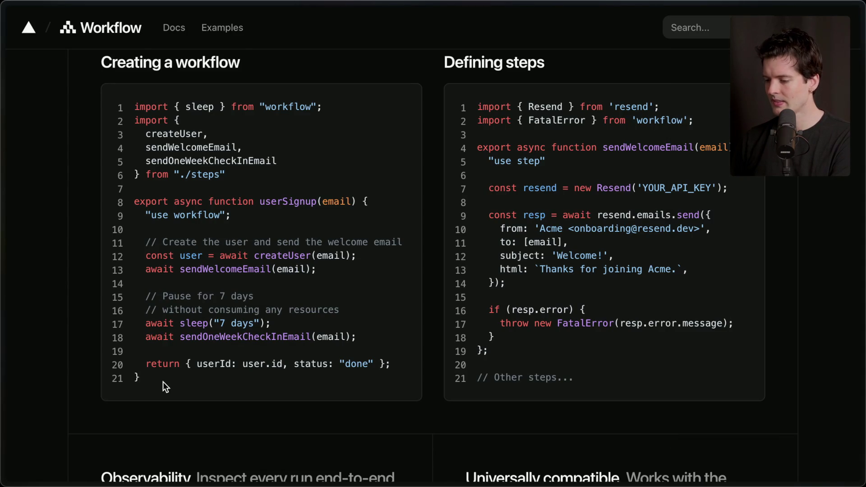
Select the whole userSignup workflow example code on the Workflow landing page.
{"action": "mouse_move", "coordinate": [145, 377]}
{"action": "left_mouse_down"}
{"action": "mouse_move", "coordinate": [139, 104]}
{"action": "mouse_move", "coordinate": [196, 298]}
{"action": "left_mouse_up"}
{"action": "left_click", "coordinate": [134, 111]}
{"action": "left_click", "coordinate": [154, 364]}
{"action": "left_click_drag", "start_coordinate": [144, 378], "coordinate": [134, 111]}
{"action": "key", "text": "super+c"}
Read through the Workflow Functions section of the Workflows and Steps docs page.
{"action": "mouse_move", "coordinate": [862, 295]}
{"action": "left_click", "coordinate": [739, 362]}
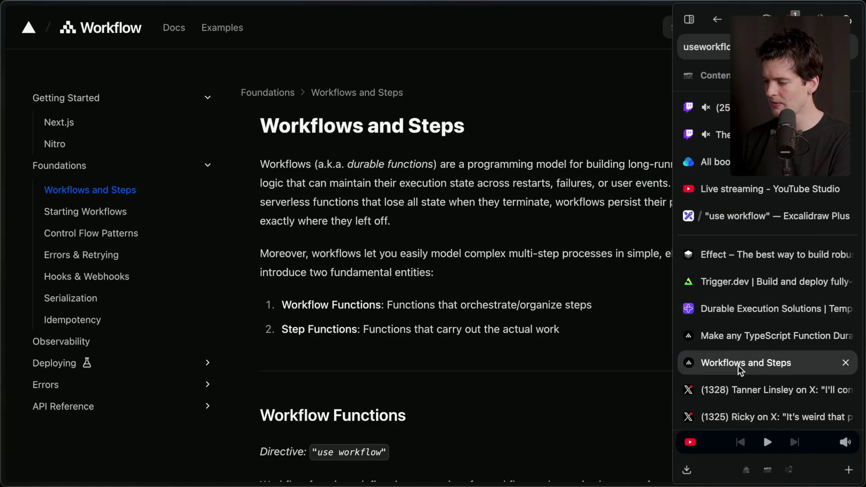
{"action": "scroll", "coordinate": [342, 315], "scroll_direction": "down", "scroll_amount": 10}
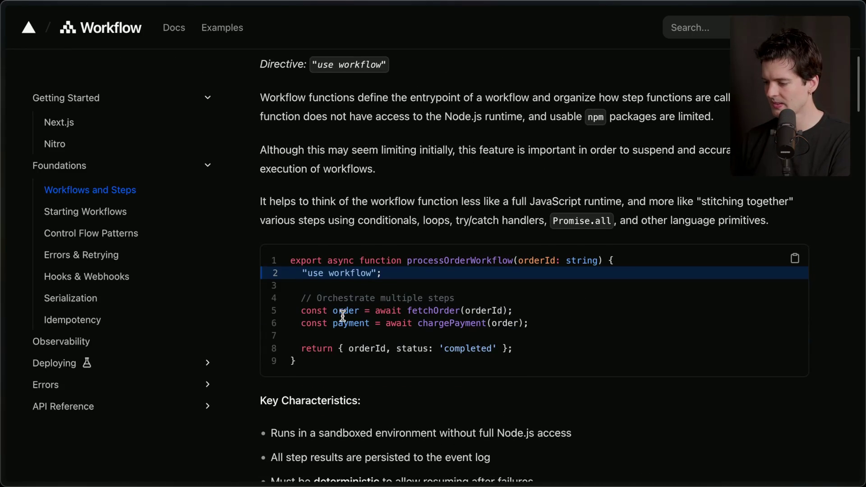
{"action": "scroll", "coordinate": [342, 315], "scroll_direction": "down", "scroll_amount": 5}
{"action": "scroll", "coordinate": [343, 316], "scroll_direction": "down", "scroll_amount": 5}
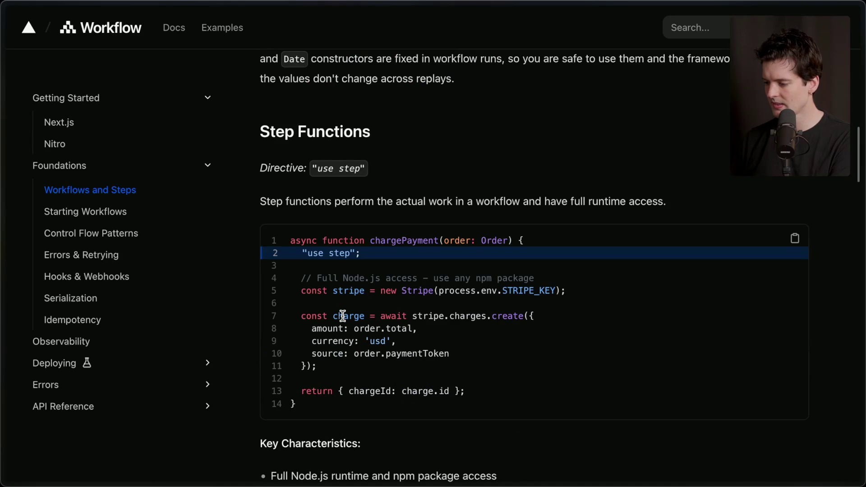
{"action": "scroll", "coordinate": [342, 315], "scroll_direction": "up", "scroll_amount": 10}
{"action": "scroll", "coordinate": [342, 315], "scroll_direction": "down", "scroll_amount": 5}
{"action": "scroll", "coordinate": [341, 316], "scroll_direction": "down", "scroll_amount": 1}
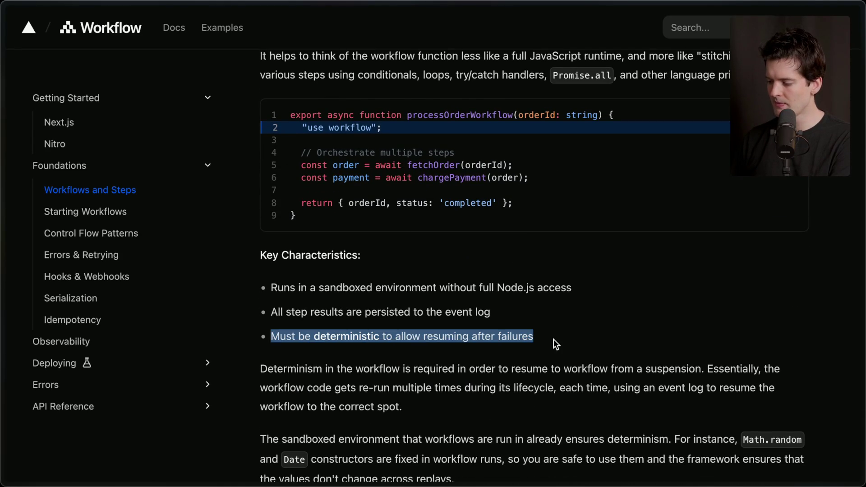
{"action": "scroll", "coordinate": [551, 335], "scroll_direction": "up", "scroll_amount": 2}
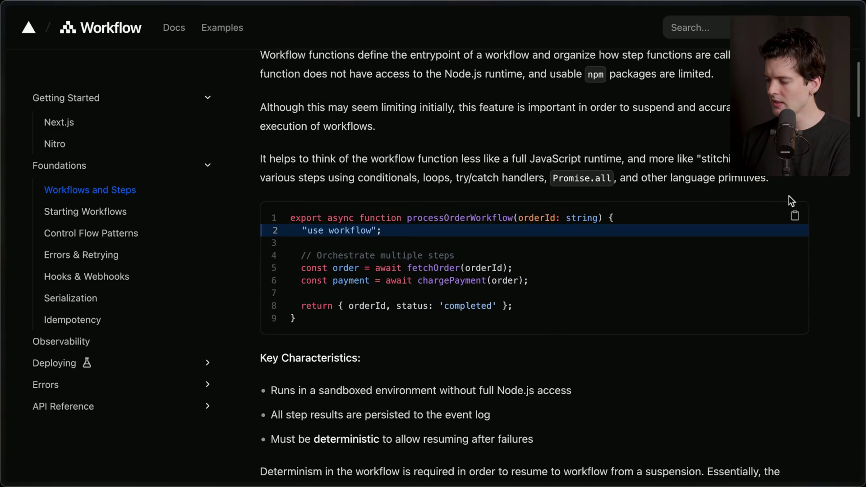
{"action": "key", "text": "super+Tab"}
{"action": "key", "text": "super+Tab"}
{"action": "key", "text": "super+Tab"}
{"action": "key", "text": "super+Tab"}
{"action": "key", "text": "super+Tab"}
{"action": "key", "text": "super+Tab"}
{"action": "key", "text": "super+Tab"}
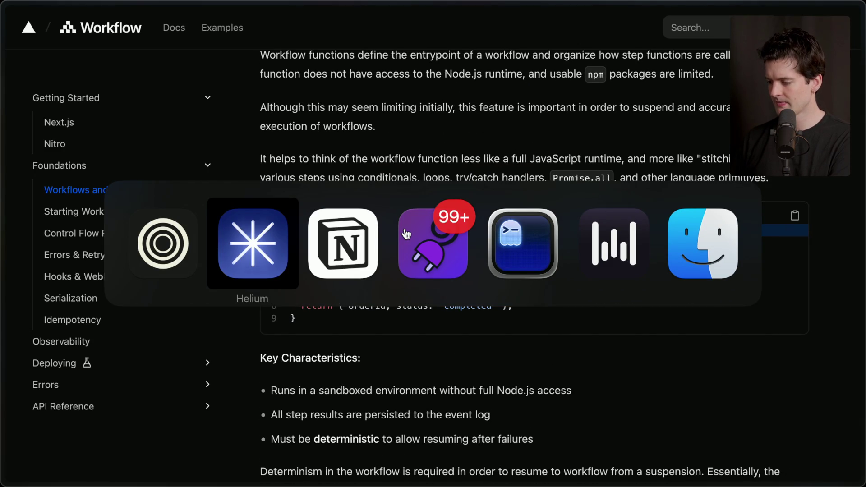
Create a durable-demo folder inside content and open it in the editor with 'c .'.
{"action": "key", "text": "super+shift+Tab"}
{"action": "key", "text": "super+Tab"}
{"action": "key", "text": "super+Tab"}
{"action": "key", "text": "super+Tab"}
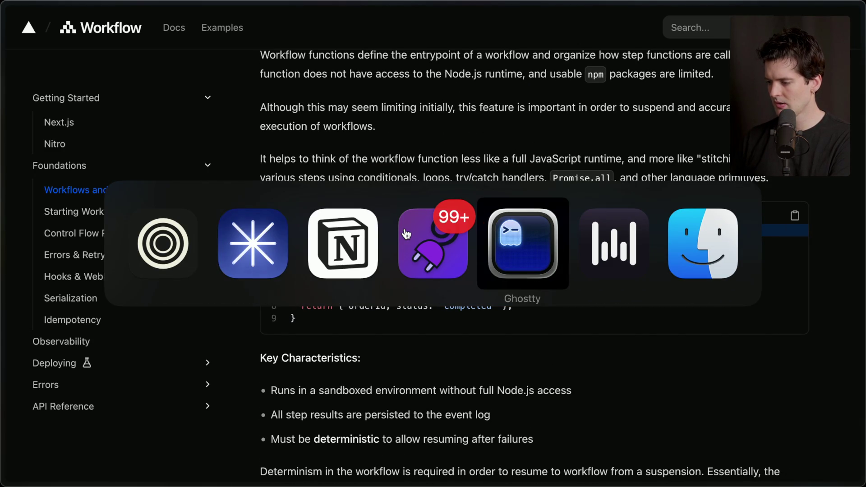
{"action": "type", "text": "cd san"}
{"action": "key", "text": "BackSpace"}
{"action": "key", "text": "BackSpace"}
{"action": "key", "text": "BackSpace"}
{"action": "type", "text": "content"}
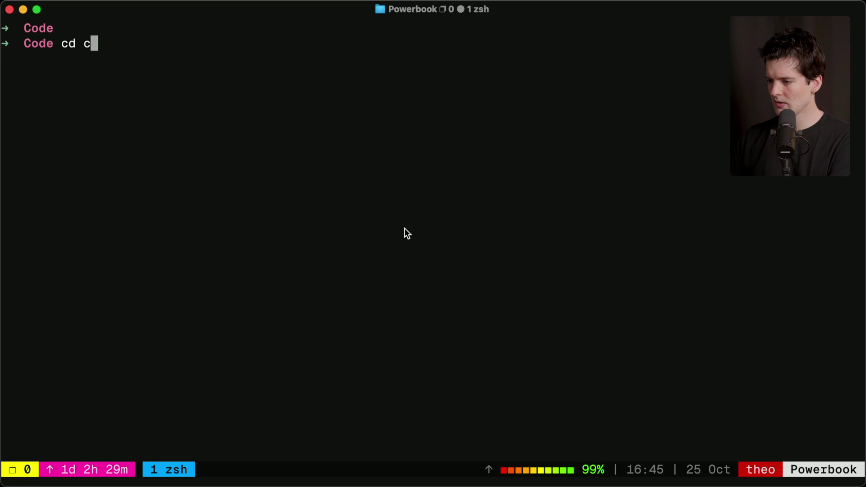
{"action": "key", "text": "Return"}
{"action": "type", "text": "mkdir durable-demo"}
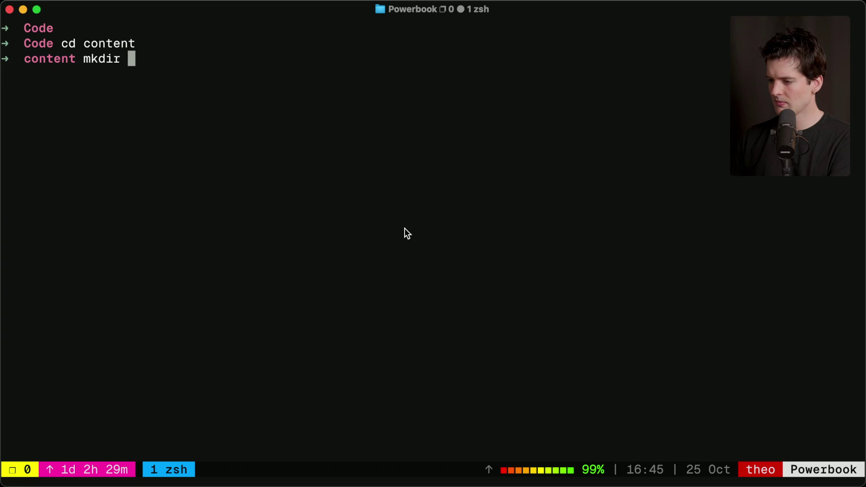
{"action": "key", "text": "Return"}
{"action": "type", "text": "cd durab"}
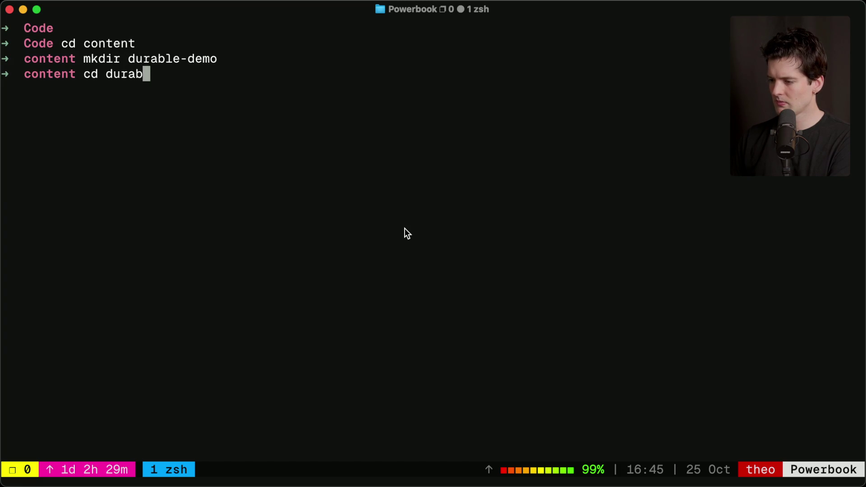
{"action": "key", "text": "Tab"}
{"action": "key", "text": "Return"}
{"action": "type", "text": "c ."}
{"action": "key", "text": "Return"}
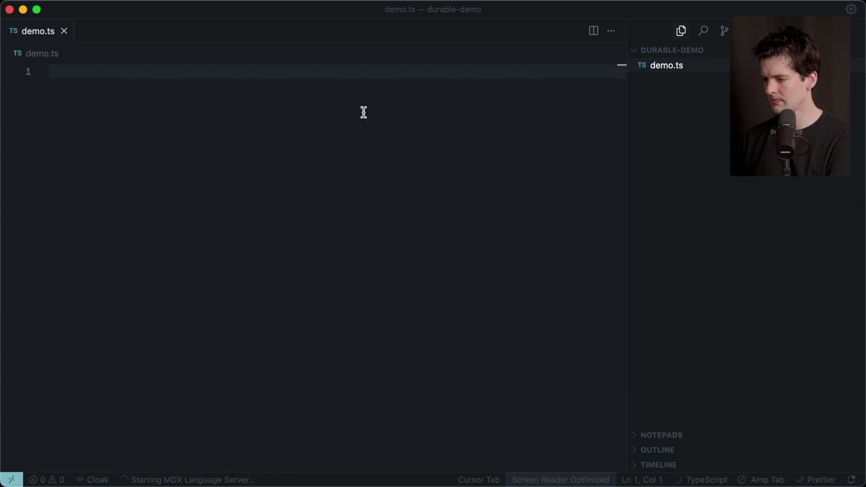
Paste the copied userSignup workflow code into demo.ts and check its workflow import.
{"action": "key", "text": "super+v"}
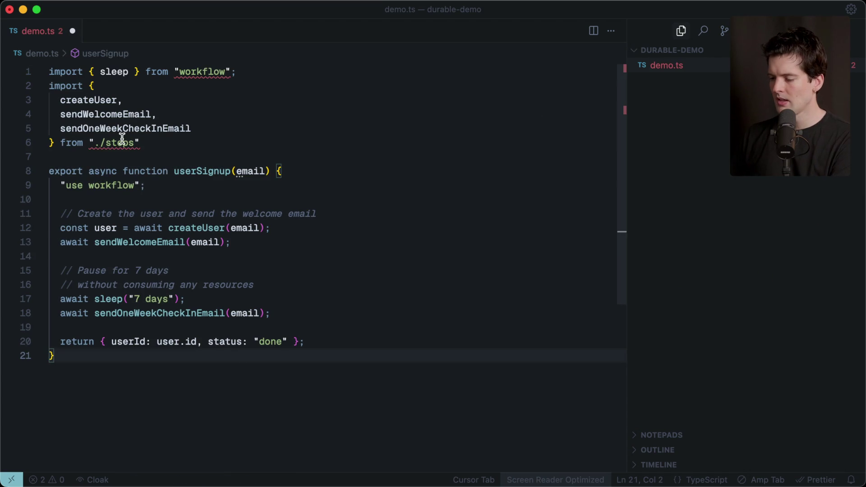
{"action": "double_click", "coordinate": [201, 71]}
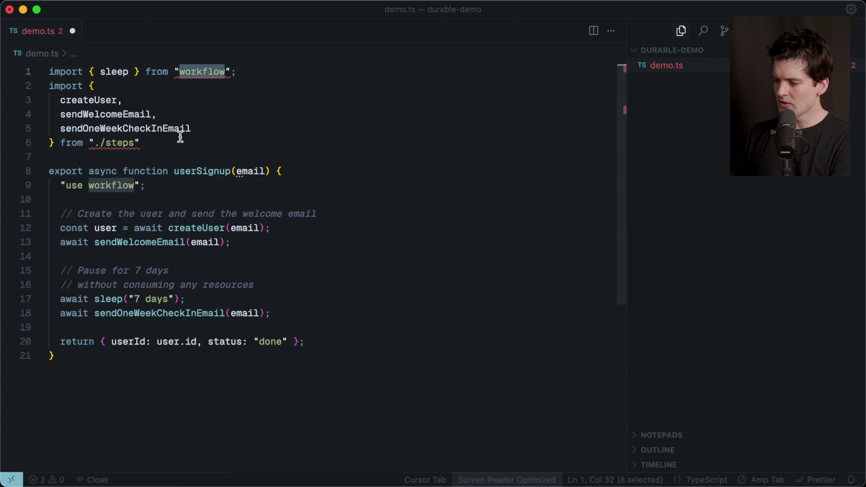
{"action": "key", "text": "super+Tab"}
Run 'pnpm init' and 'pnpm install workflow', then check the steps imports in demo.ts.
{"action": "type", "text": "pnpm ini"}
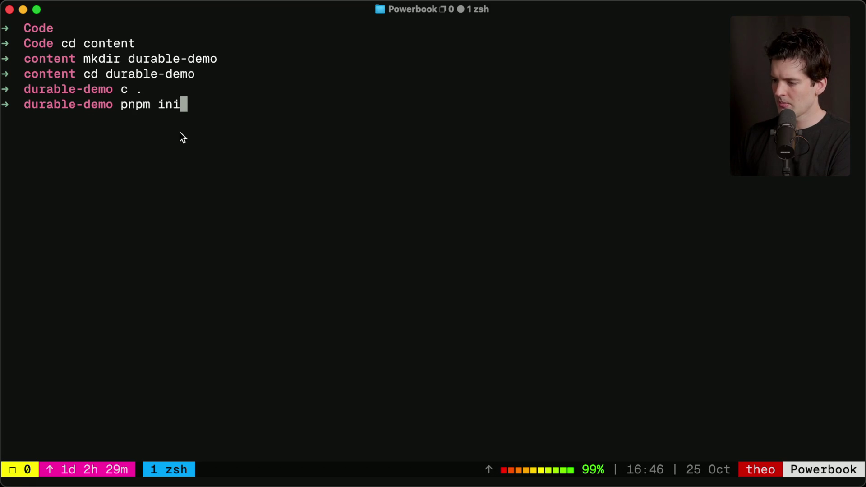
{"action": "type", "text": "t"}
{"action": "key", "text": "Return"}
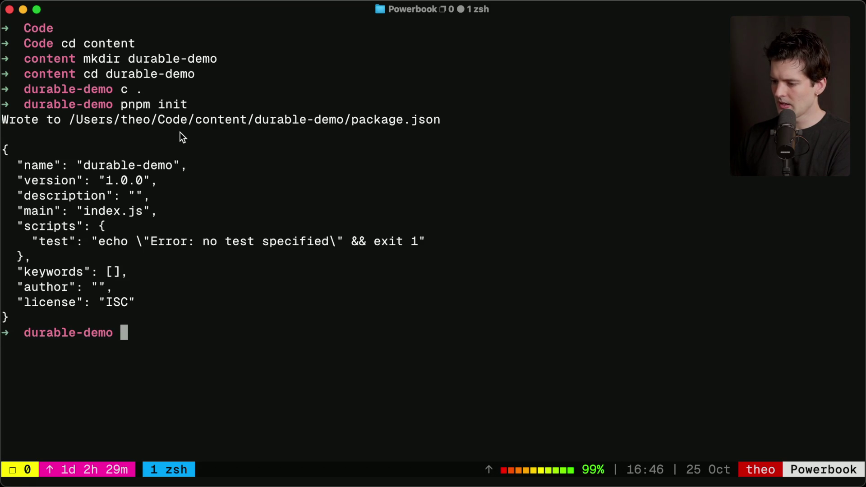
{"action": "type", "text": "pnpm install workflow"}
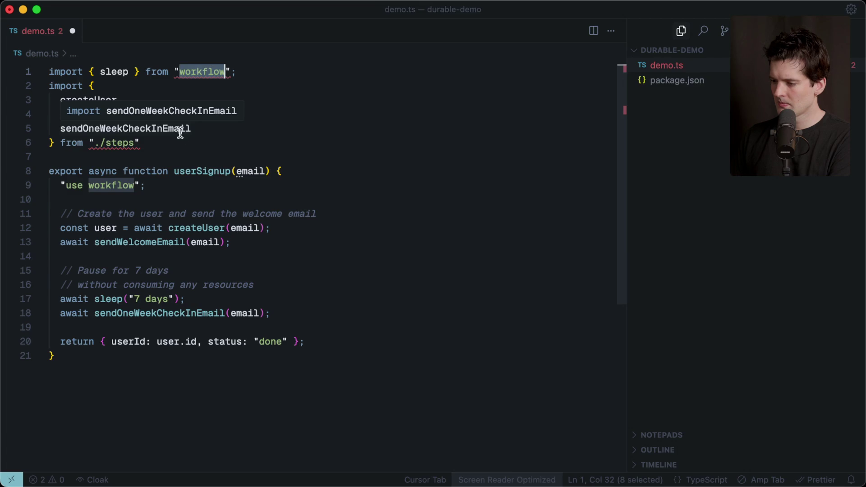
{"action": "key", "text": "Return"}
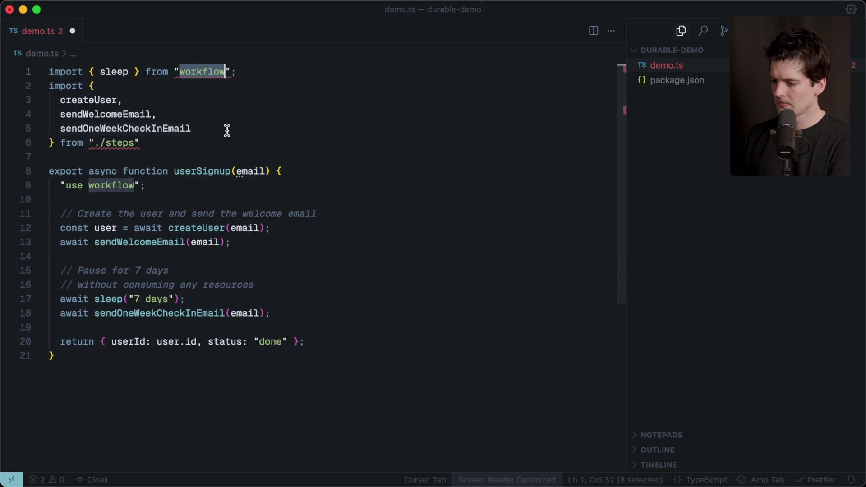
{"action": "double_click", "coordinate": [178, 130]}
{"action": "left_click", "coordinate": [177, 142]}
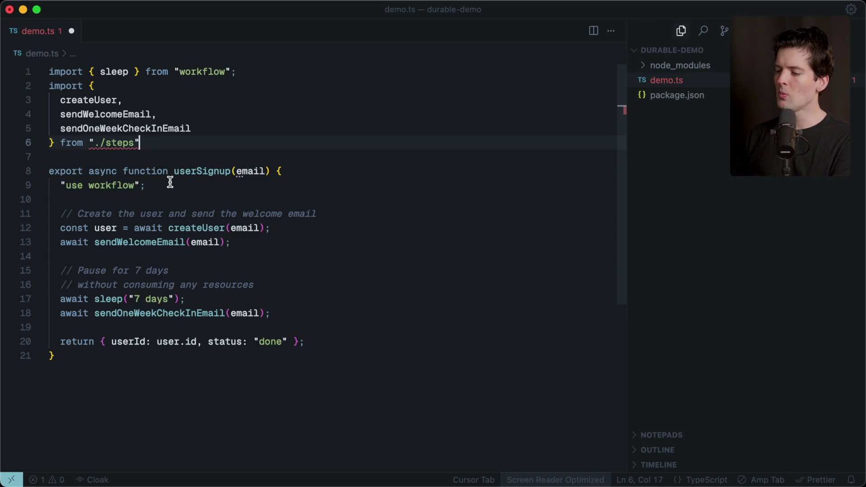
Add 'const startedAt = new Date();' below the 'use workflow' directive.
{"action": "left_click", "coordinate": [170, 185]}
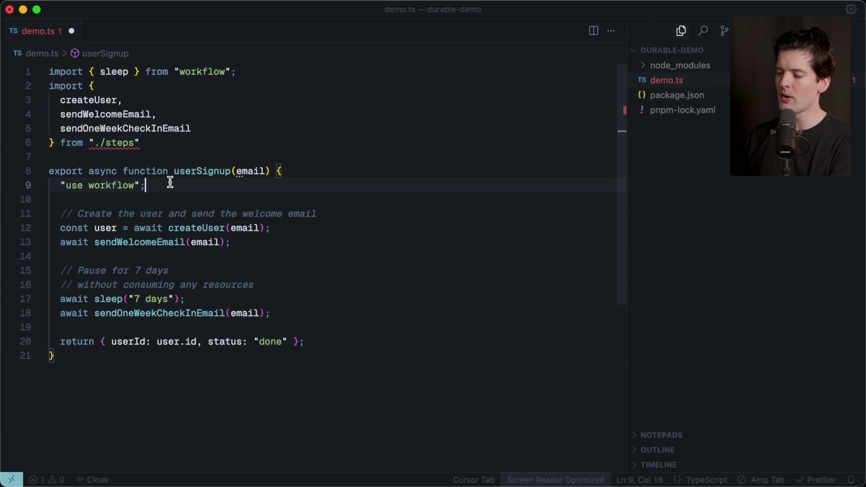
{"action": "key", "text": "Return"}
{"action": "key", "text": "Return"}
{"action": "type", "text": "const startedAt "}
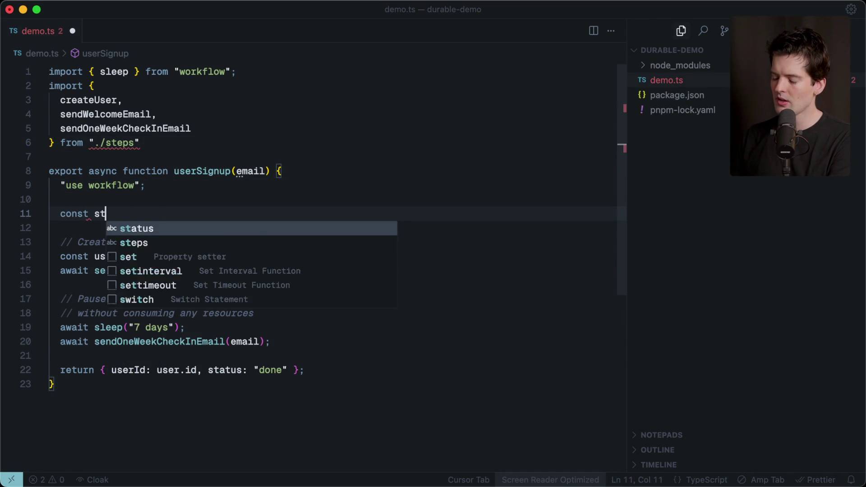
{"action": "type", "text": "= "}
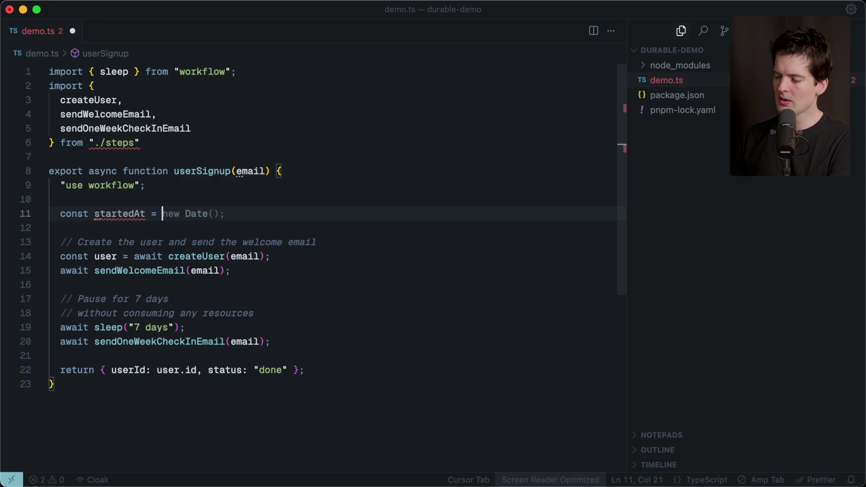
{"action": "type", "text": "new Date();"}
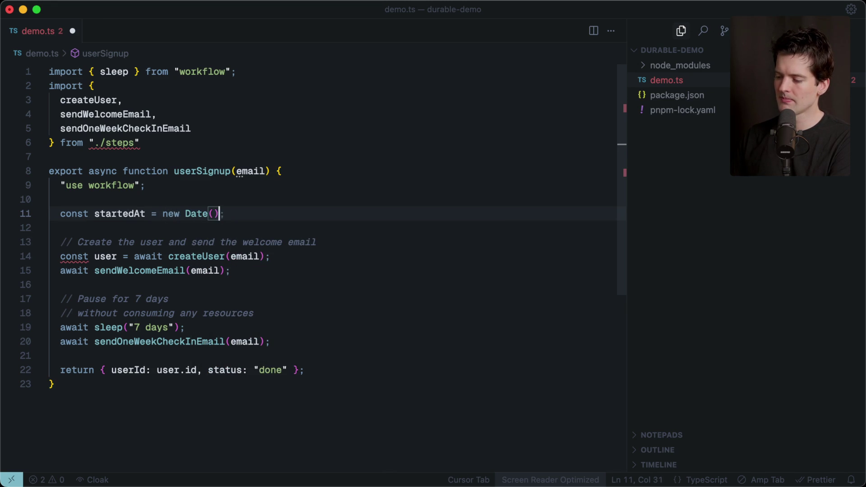
{"action": "double_click", "coordinate": [127, 215]}
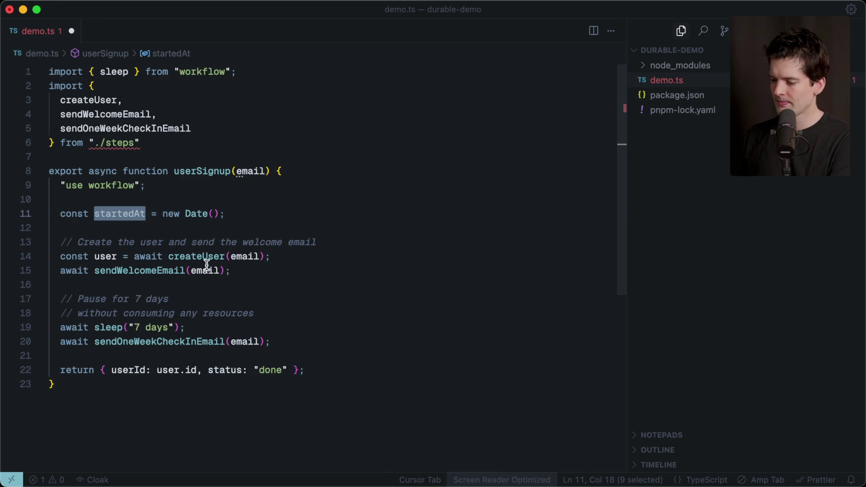
Return startedAt alongside the status, save demo.ts, and postpone the editor update.
{"action": "left_click", "coordinate": [287, 370]}
{"action": "type", "text": ", "}
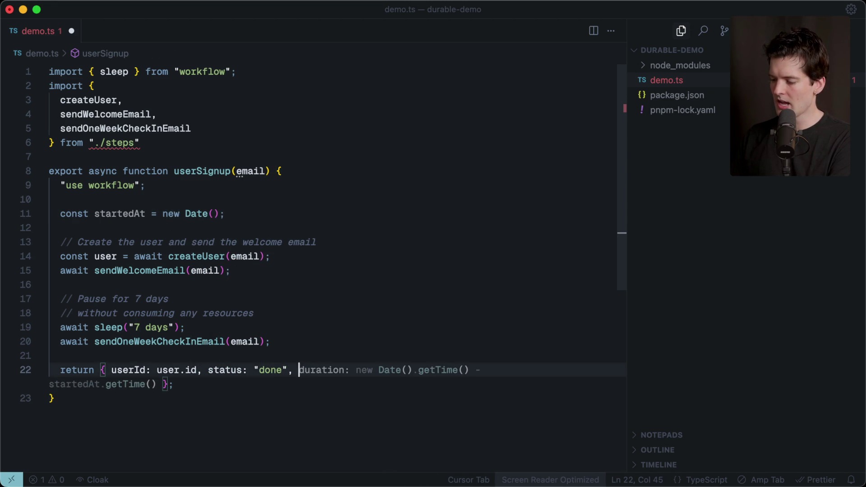
{"action": "type", "text": "startedAt"}
{"action": "left_click", "coordinate": [308, 336]}
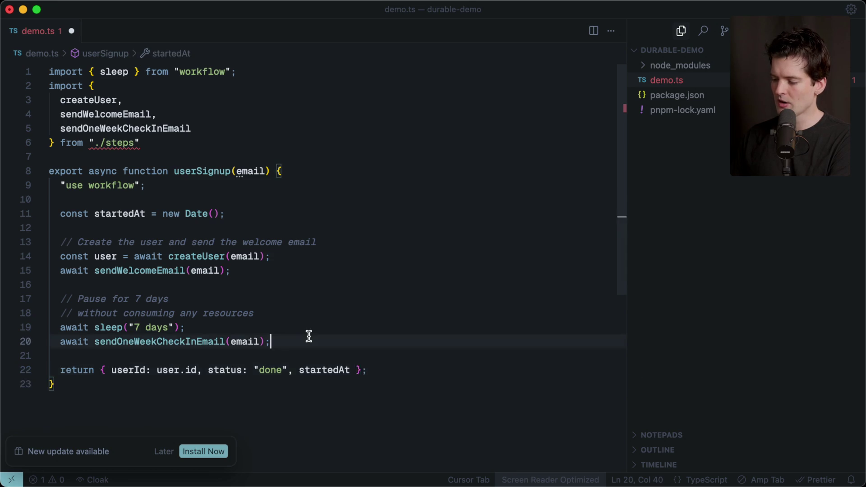
{"action": "key", "text": "super+s"}
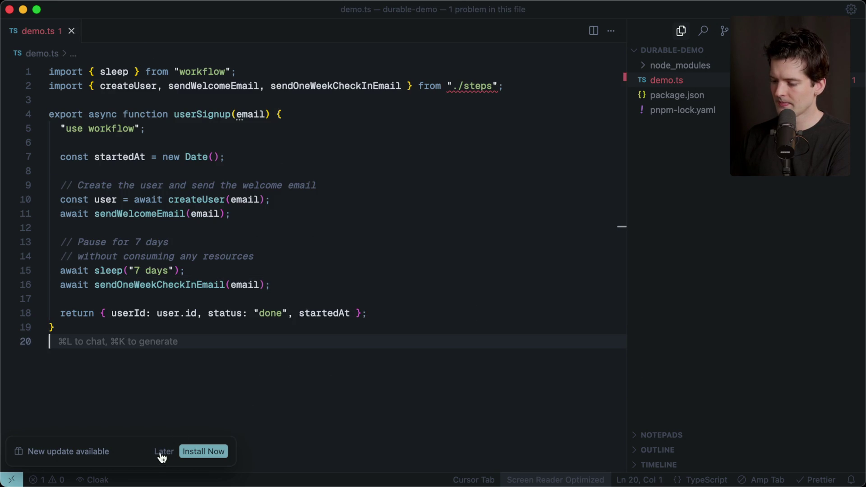
{"action": "left_click", "coordinate": [163, 452]}
{"action": "mouse_move", "coordinate": [119, 194]}
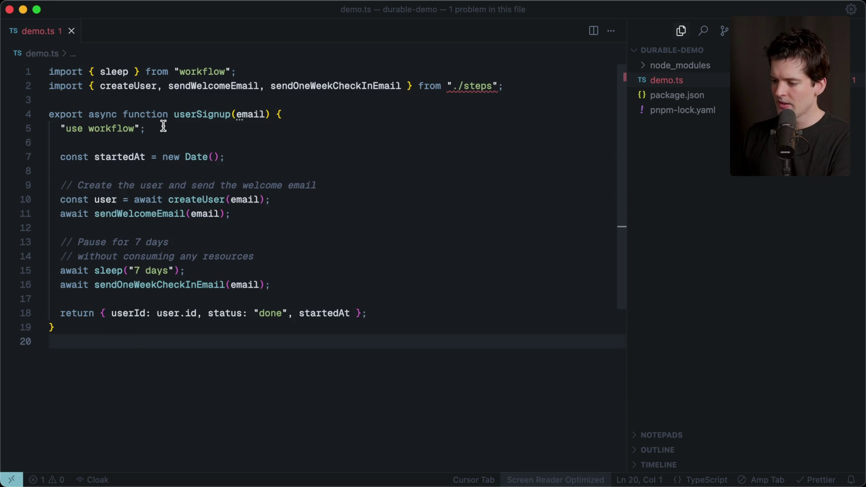
{"action": "left_click_drag", "start_coordinate": [55, 271], "coordinate": [204, 273]}
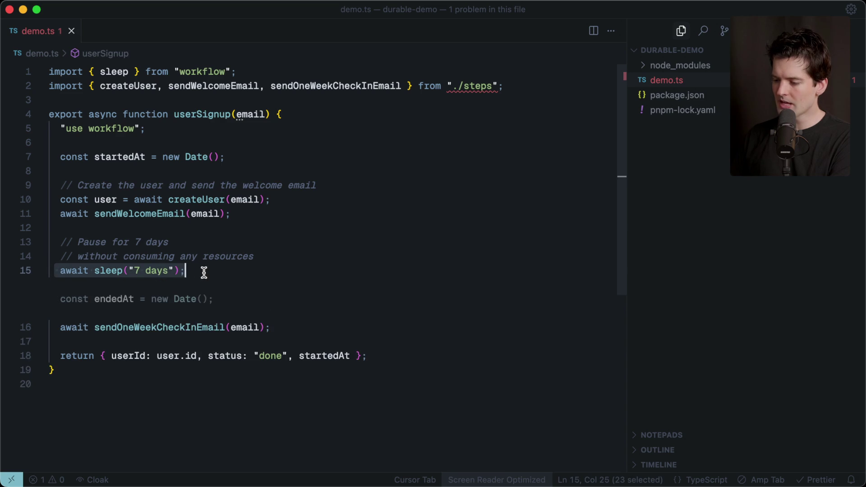
{"action": "left_click", "coordinate": [201, 214]}
{"action": "left_click", "coordinate": [68, 327]}
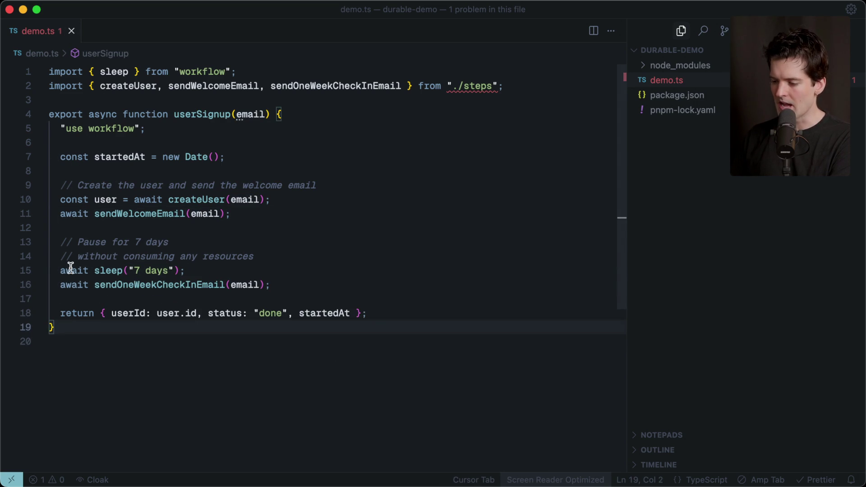
{"action": "left_click_drag", "start_coordinate": [53, 270], "coordinate": [186, 271]}
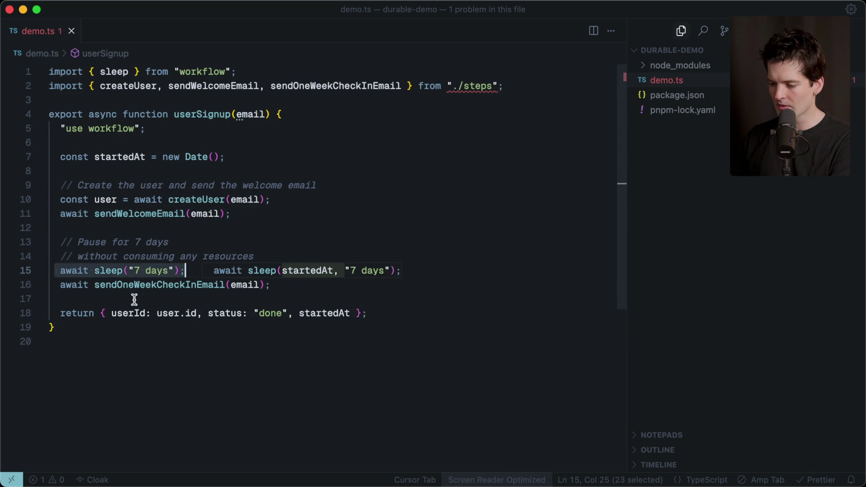
{"action": "left_click", "coordinate": [80, 329]}
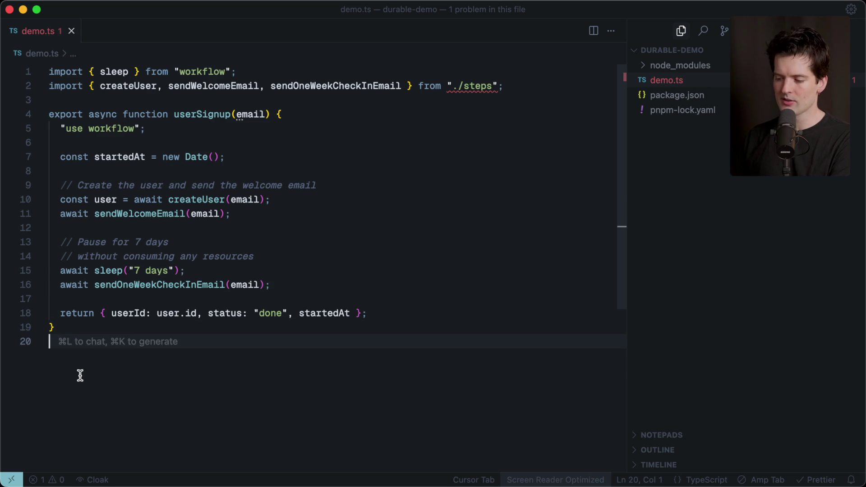
{"action": "left_click_drag", "start_coordinate": [203, 269], "coordinate": [48, 267]}
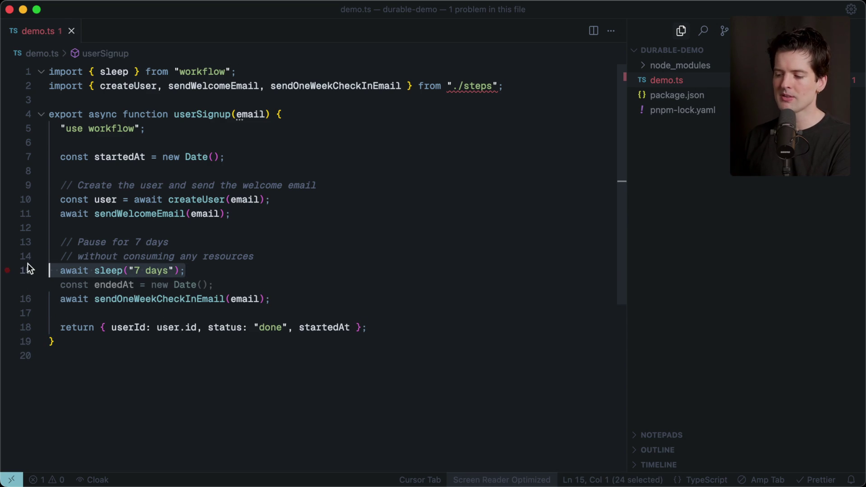
{"action": "left_click", "coordinate": [103, 379]}
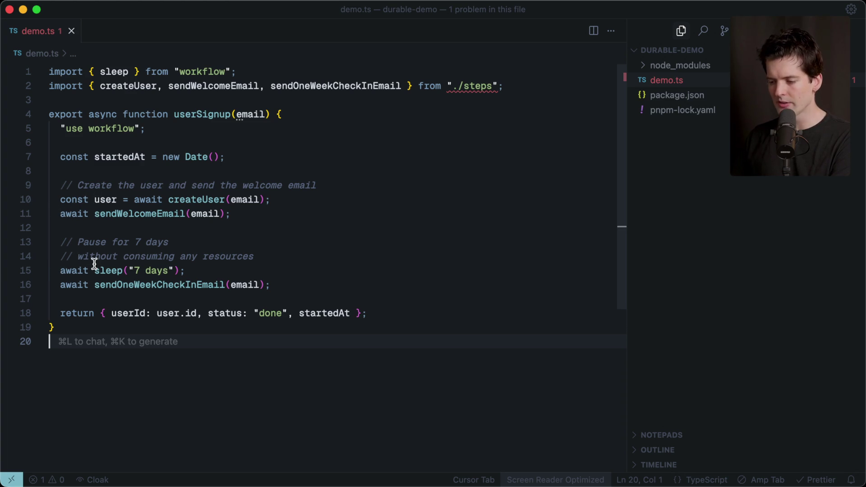
{"action": "left_click", "coordinate": [54, 285]}
{"action": "left_click_drag", "start_coordinate": [54, 284], "coordinate": [393, 285]}
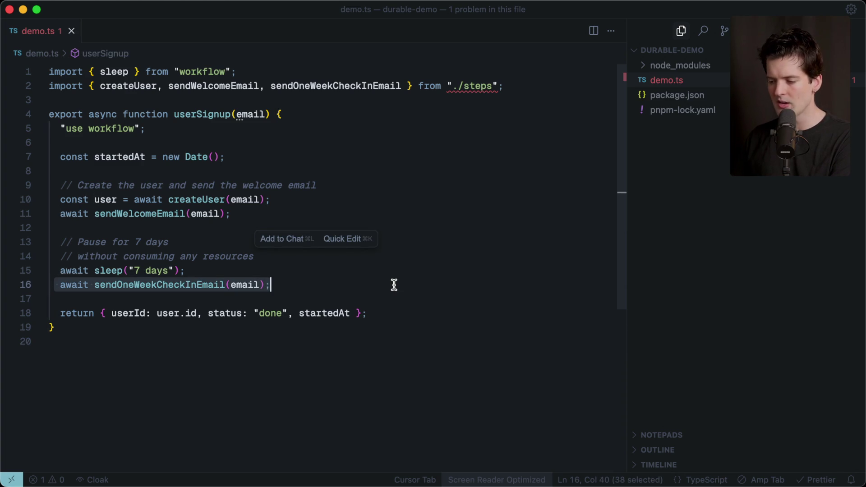
{"action": "left_click", "coordinate": [102, 370]}
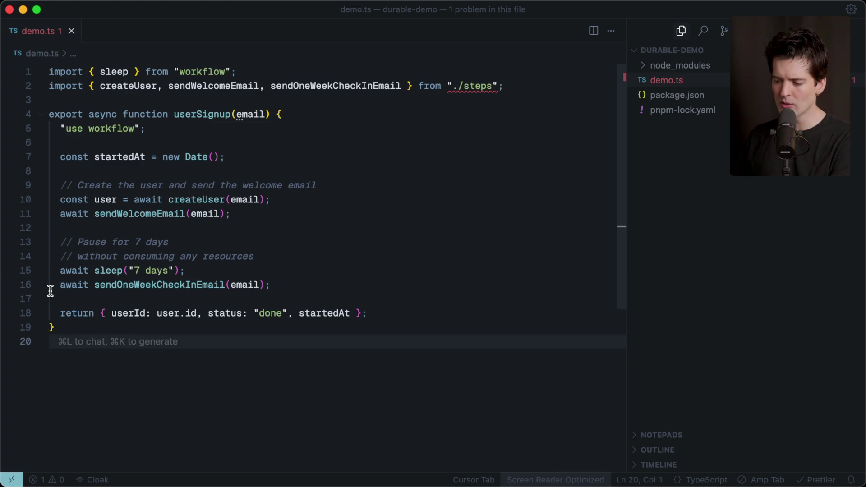
{"action": "left_click_drag", "start_coordinate": [49, 284], "coordinate": [335, 286]}
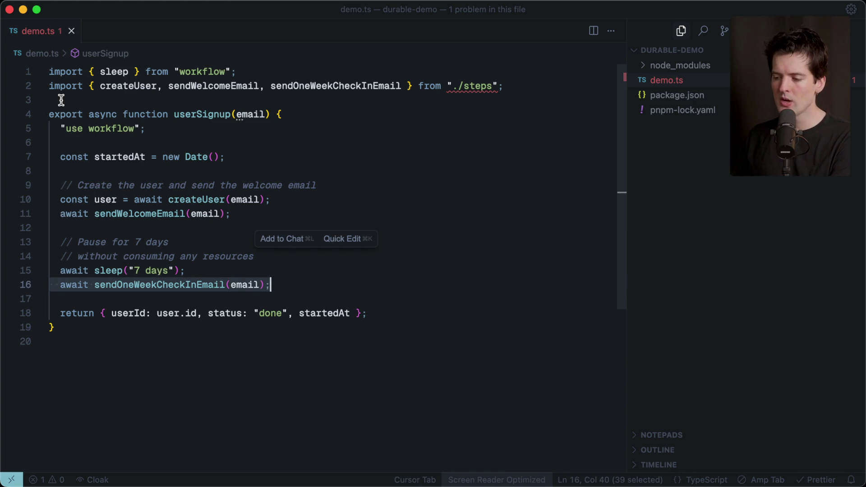
{"action": "triple_click", "coordinate": [88, 286]}
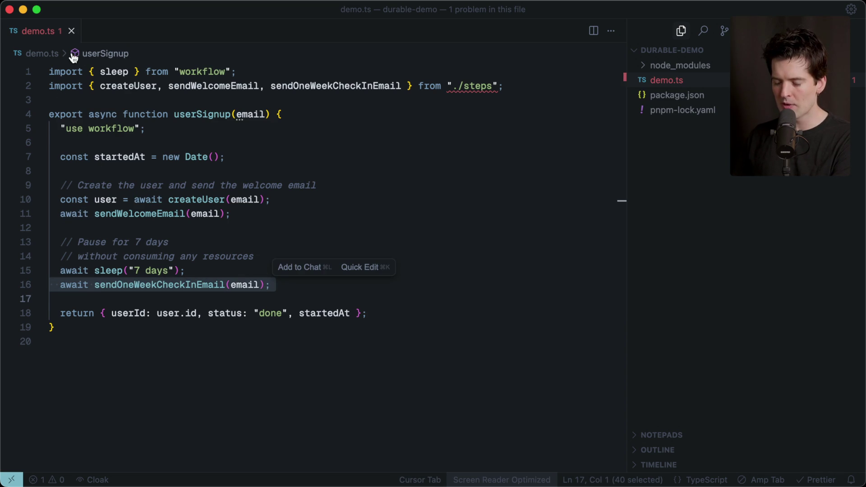
{"action": "left_click", "coordinate": [169, 374]}
{"action": "left_click_drag", "start_coordinate": [246, 154], "coordinate": [38, 157]}
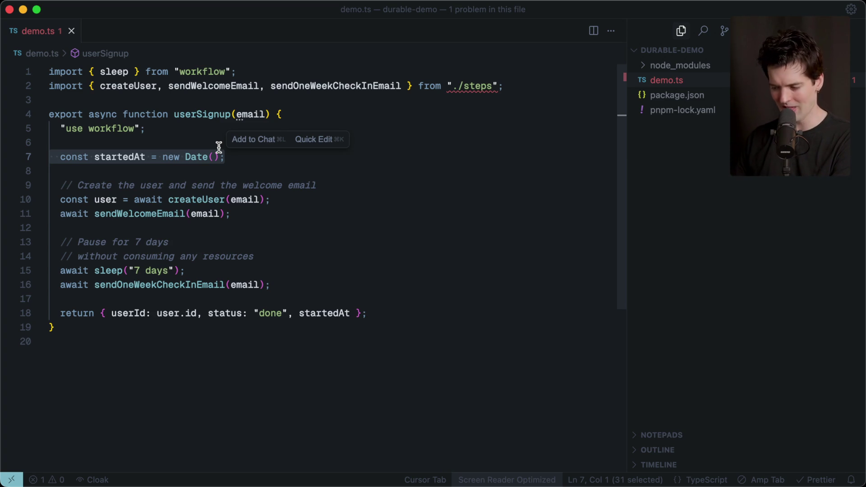
{"action": "left_click", "coordinate": [196, 143]}
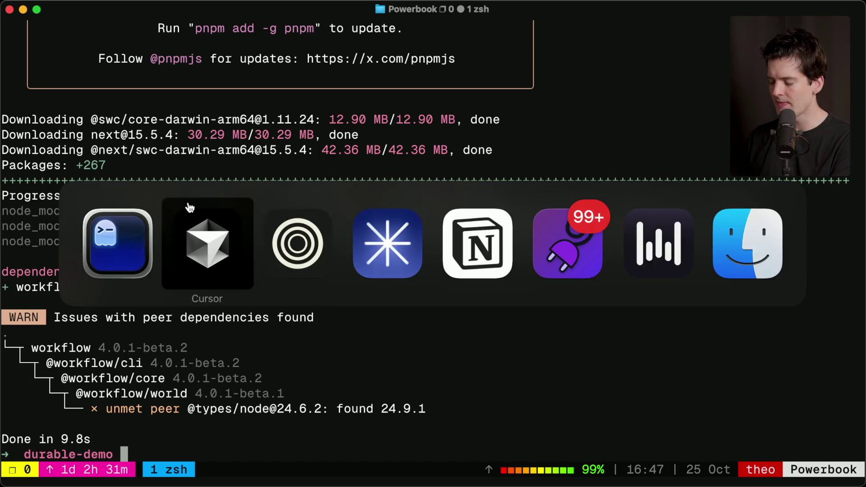
{"action": "scroll", "coordinate": [435, 283], "scroll_direction": "down", "scroll_amount": 12}
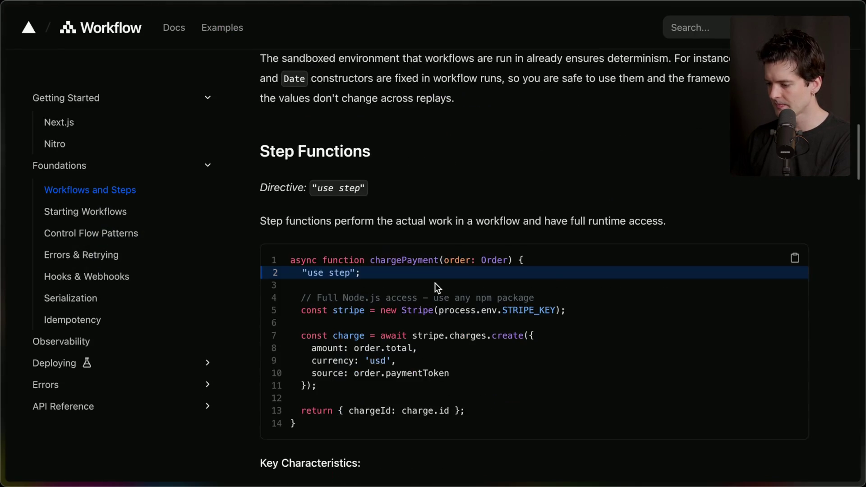
{"action": "left_click_drag", "start_coordinate": [301, 198], "coordinate": [394, 203]}
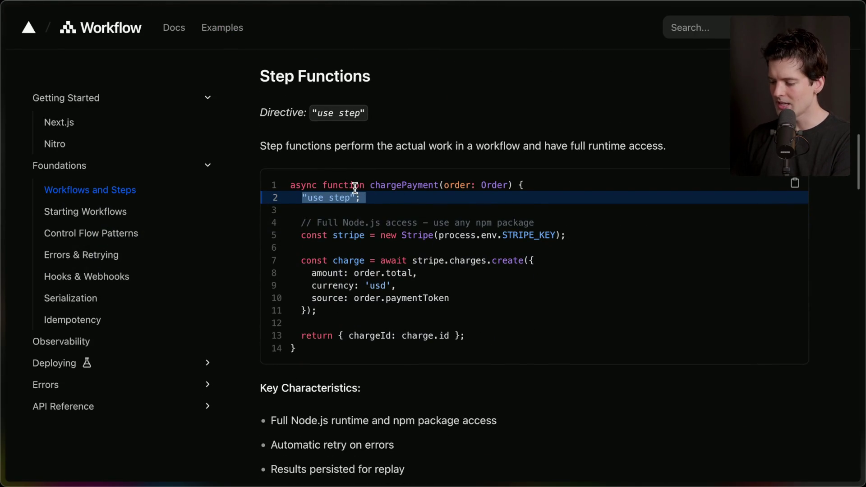
{"action": "key", "text": "super+Tab"}
{"action": "key", "text": "super+Tab"}
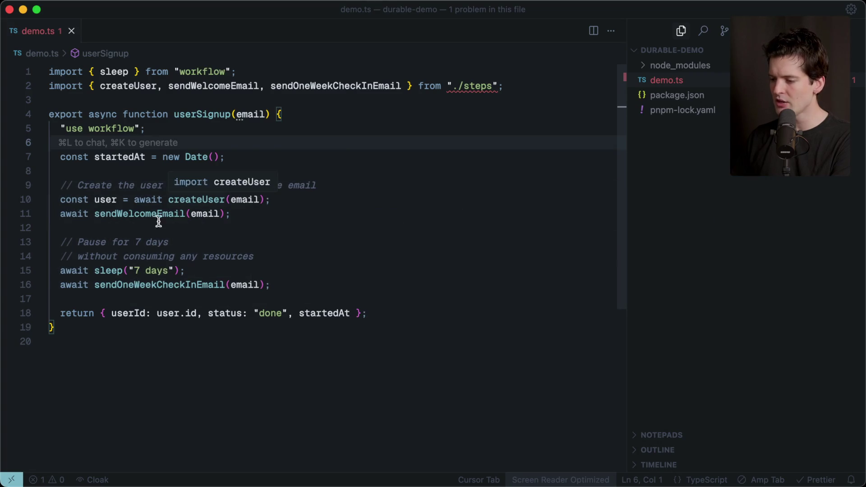
Review the sendWelcomeEmail call and the startedAt = new Date() line in demo.ts.
{"action": "left_click_drag", "start_coordinate": [57, 214], "coordinate": [253, 217]}
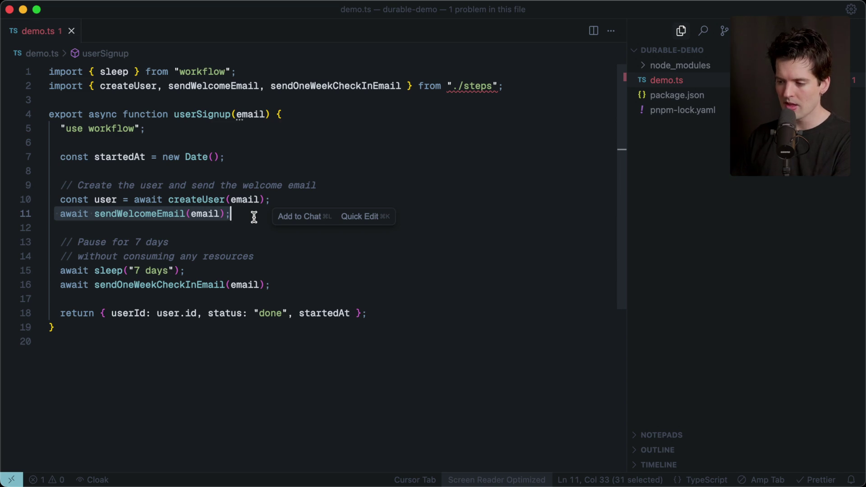
{"action": "double_click", "coordinate": [118, 157]}
{"action": "double_click", "coordinate": [104, 199]}
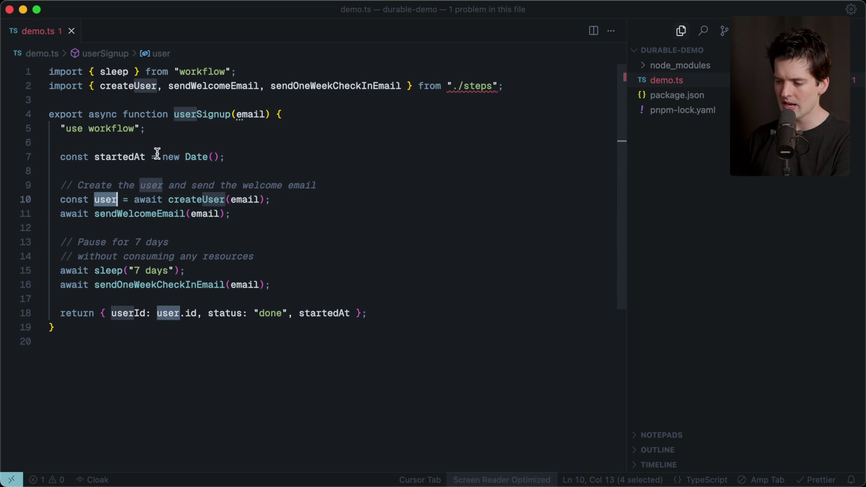
{"action": "left_click_drag", "start_coordinate": [157, 157], "coordinate": [268, 154]}
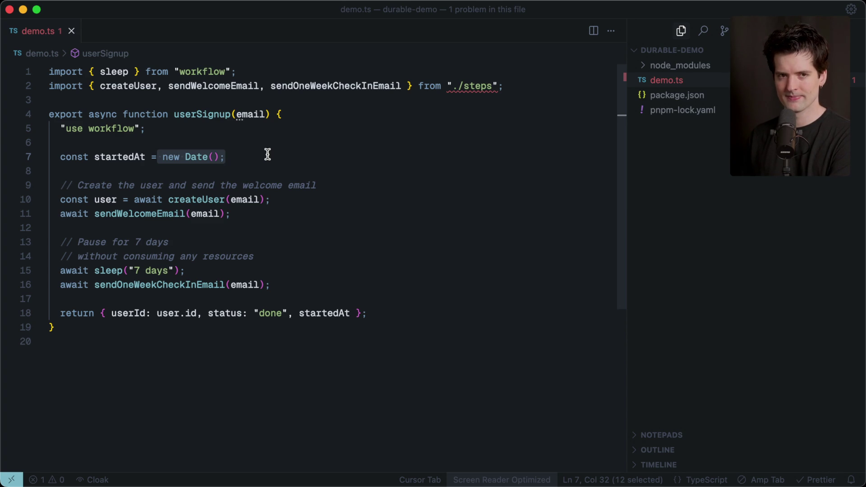
{"action": "key", "text": "super+Tab"}
{"action": "key", "text": "super+Tab"}
{"action": "left_click", "coordinate": [267, 155]}
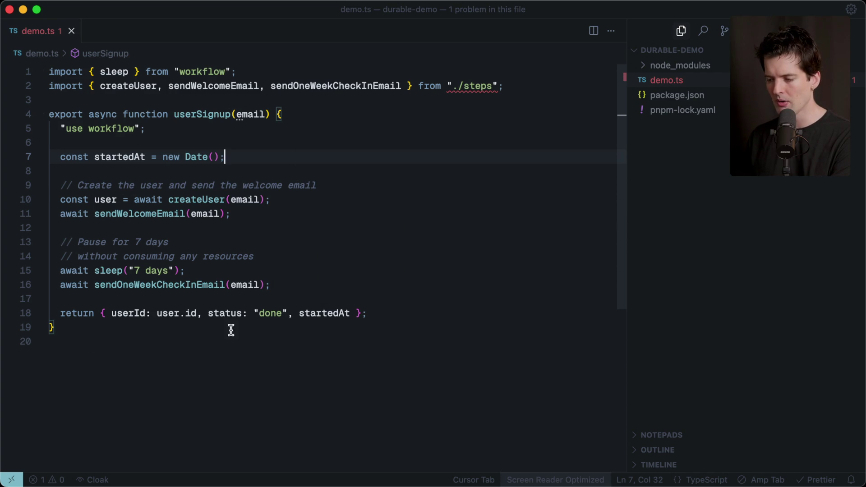
{"action": "key", "text": "super+Tab"}
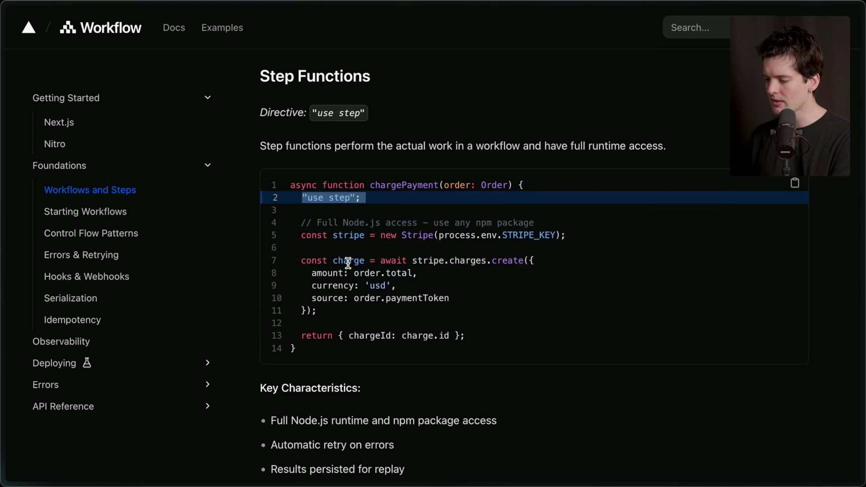
Search the Workflows and Steps page for 'date' to find the Date constructor note.
{"action": "scroll", "coordinate": [347, 263], "scroll_direction": "up", "scroll_amount": 7}
{"action": "scroll", "coordinate": [347, 262], "scroll_direction": "up", "scroll_amount": 15}
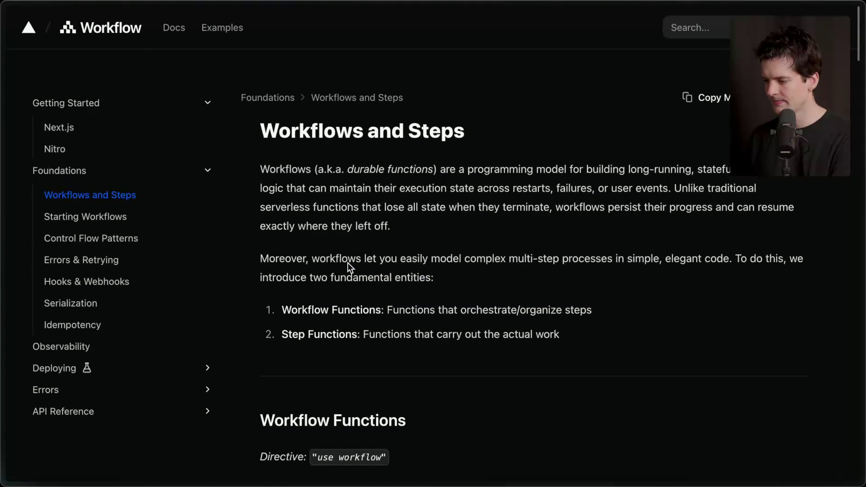
{"action": "scroll", "coordinate": [347, 262], "scroll_direction": "down", "scroll_amount": 15}
{"action": "key", "text": "ctrl+f"}
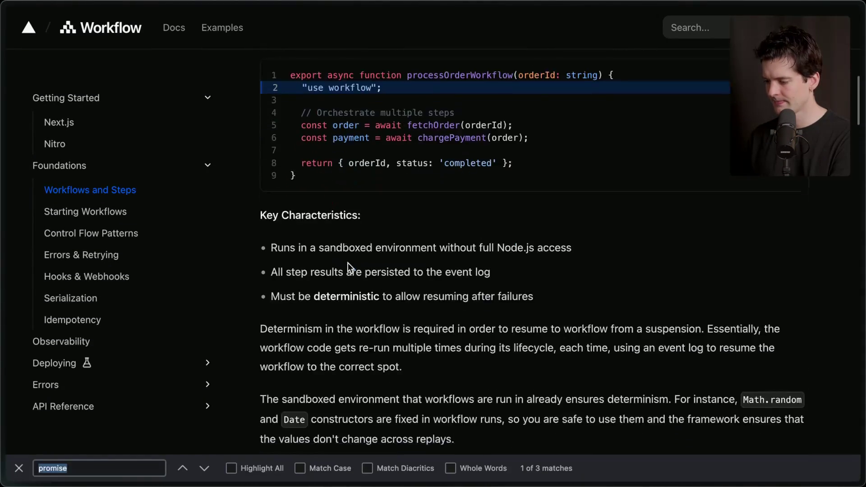
{"action": "type", "text": "date"}
{"action": "key", "text": "Return"}
{"action": "key", "text": "Return"}
{"action": "key", "text": "Return"}
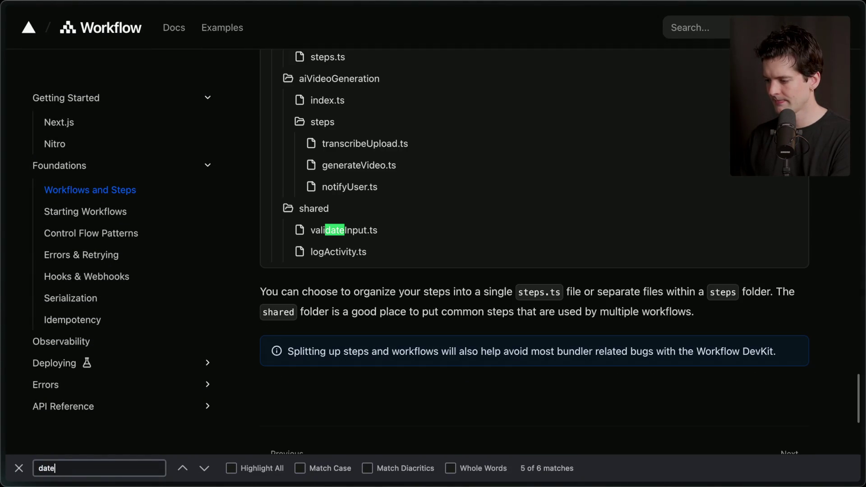
{"action": "key", "text": "Return"}
{"action": "key", "text": "Escape"}
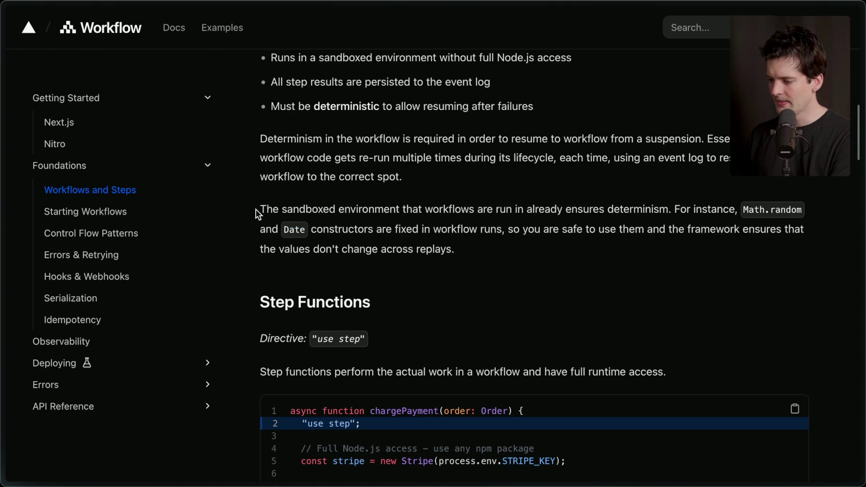
Highlight the paragraph stating Date values don't change across replays.
{"action": "left_click_drag", "start_coordinate": [256, 209], "coordinate": [513, 274]}
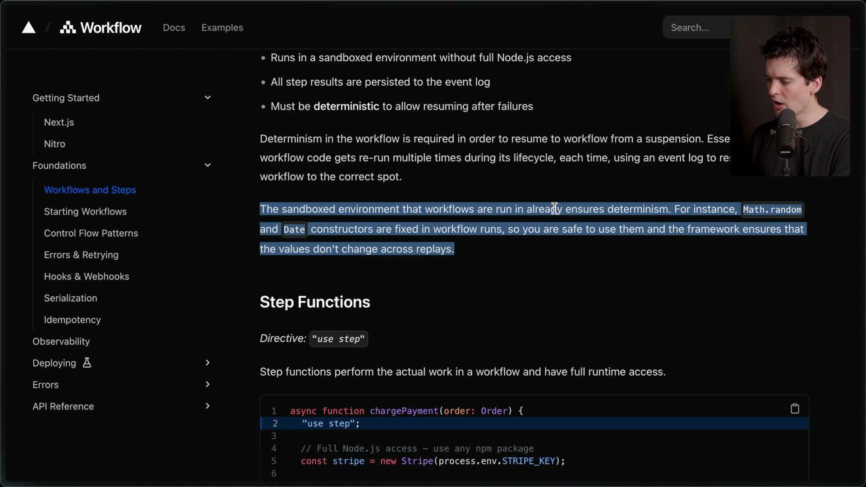
{"action": "left_click", "coordinate": [697, 209]}
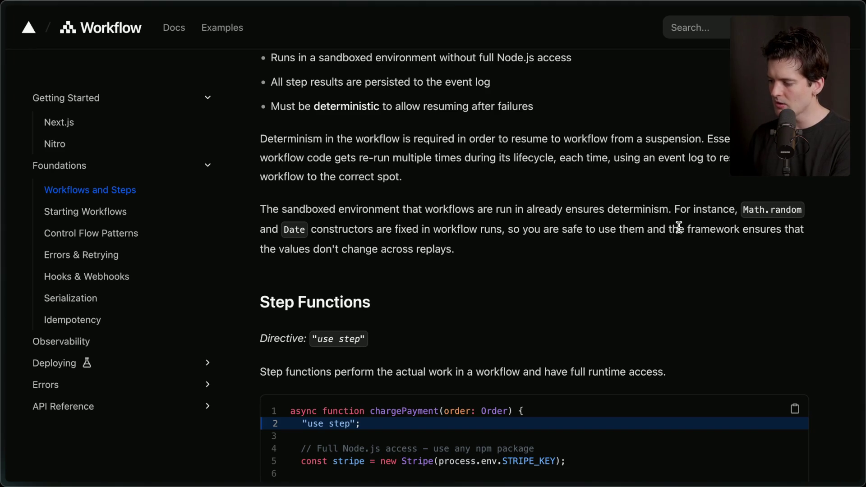
{"action": "left_click_drag", "start_coordinate": [255, 248], "coordinate": [473, 250]}
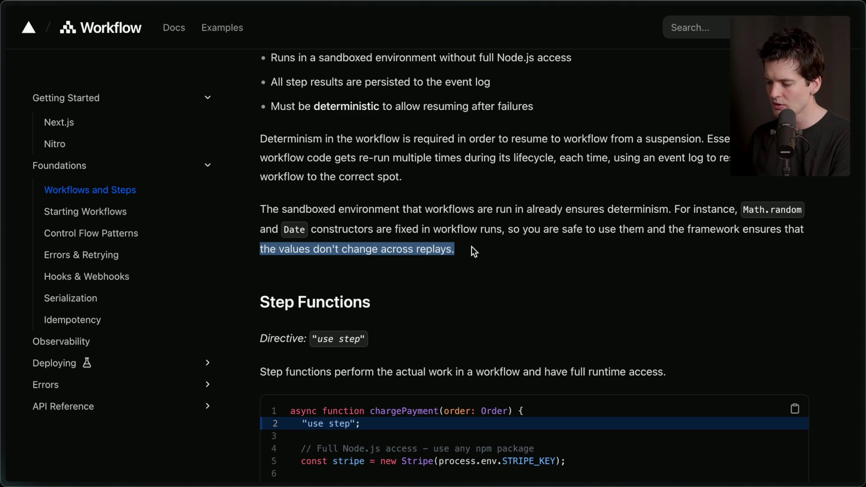
{"action": "left_click", "coordinate": [472, 247]}
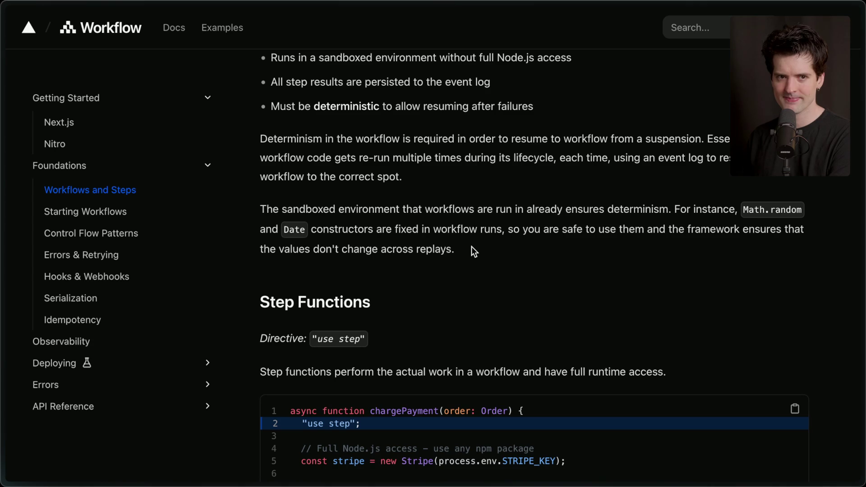
{"action": "key", "text": "super+Tab"}
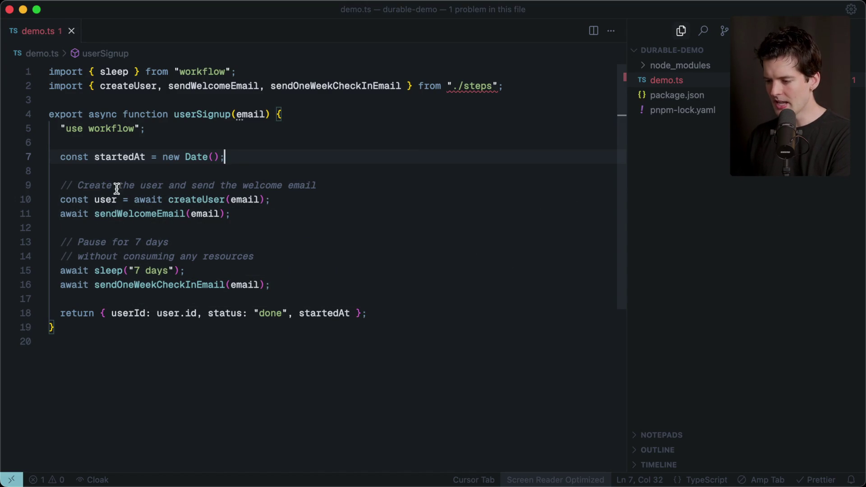
Look over the userSignup function body, then start a new browser search.
{"action": "mouse_move", "coordinate": [92, 351]}
{"action": "left_mouse_down"}
{"action": "mouse_move", "coordinate": [13, 137]}
{"action": "mouse_move", "coordinate": [10, 100]}
{"action": "left_mouse_up"}
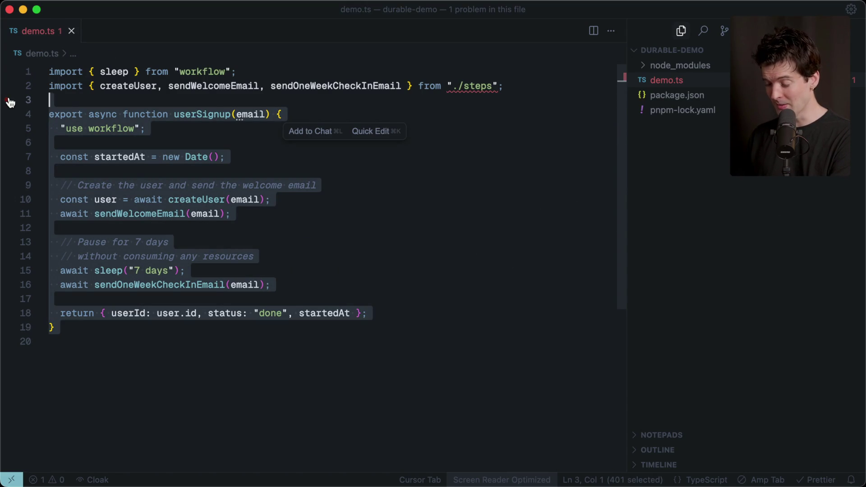
{"action": "key", "text": "Escape"}
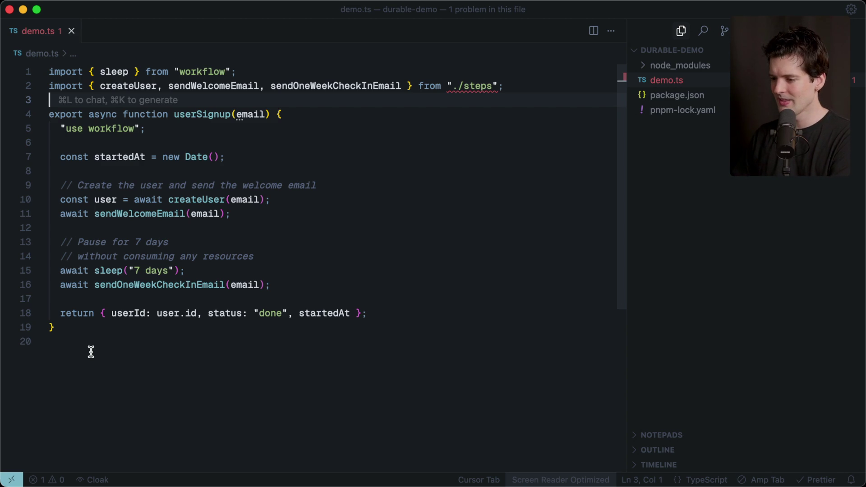
{"action": "key", "text": "super+Tab"}
{"action": "key", "text": "super+t"}
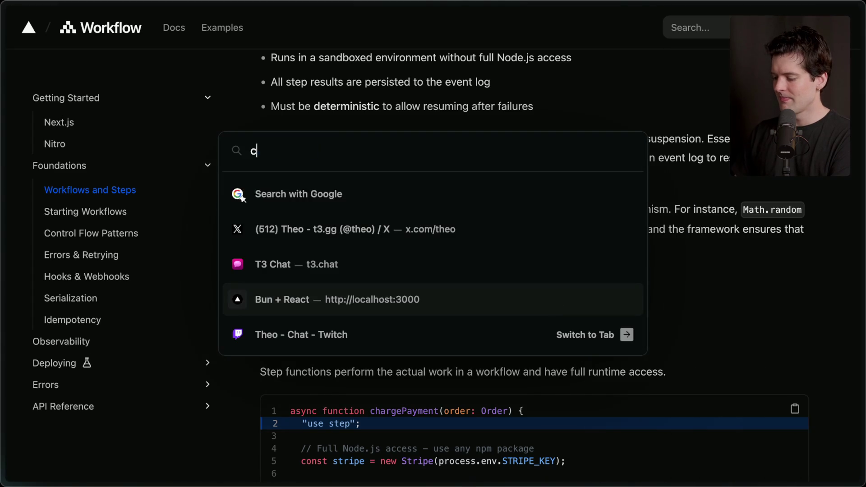
Search for 'convex workflow' and open the Convex Workflow component page.
{"action": "type", "text": "convex workflow"}
{"action": "key", "text": "Return"}
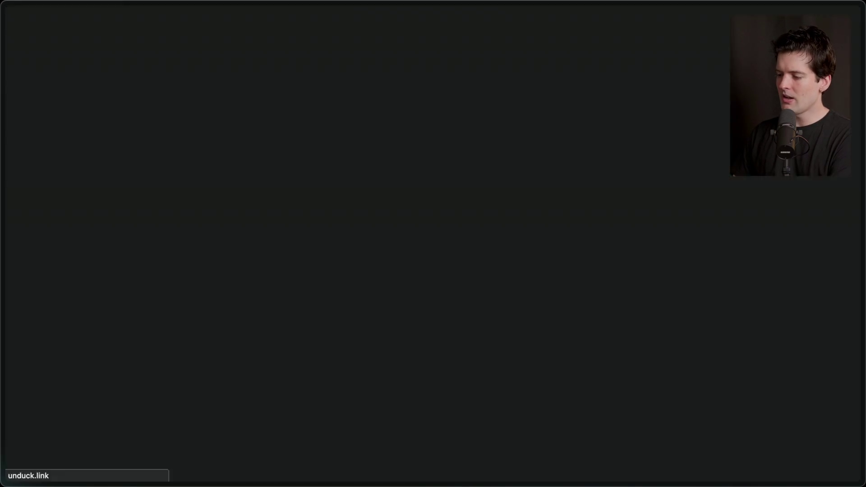
{"action": "left_click", "coordinate": [69, 153]}
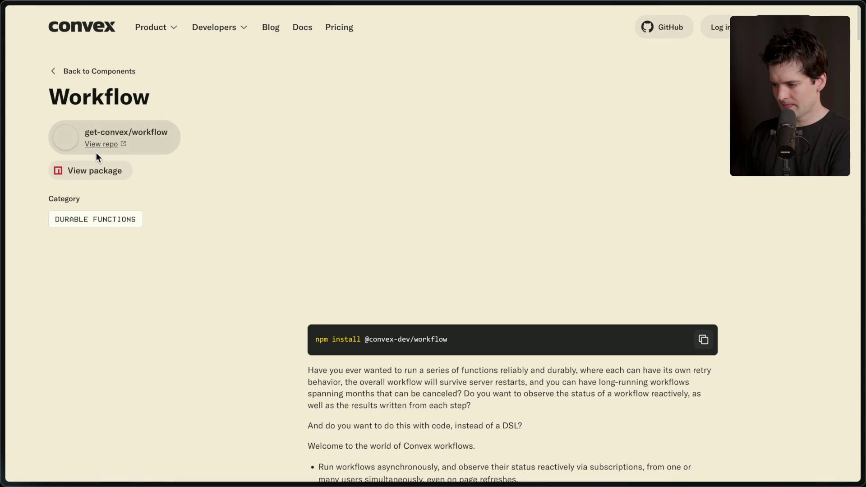
Examine the WorkflowManager code sample, highlighting its runAfter delay line.
{"action": "scroll", "coordinate": [384, 237], "scroll_direction": "down", "scroll_amount": 10}
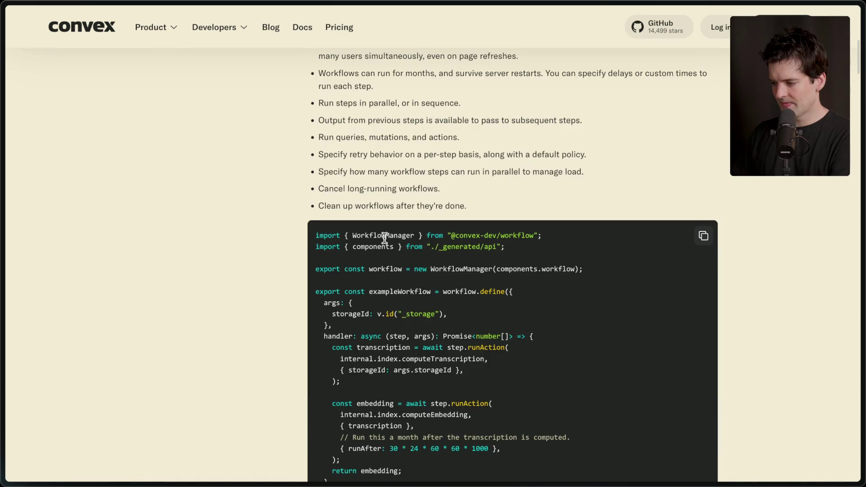
{"action": "scroll", "coordinate": [384, 237], "scroll_direction": "down", "scroll_amount": 4}
{"action": "scroll", "coordinate": [384, 237], "scroll_direction": "up", "scroll_amount": 2}
{"action": "scroll", "coordinate": [385, 237], "scroll_direction": "up", "scroll_amount": 5, "text": "ctrl"}
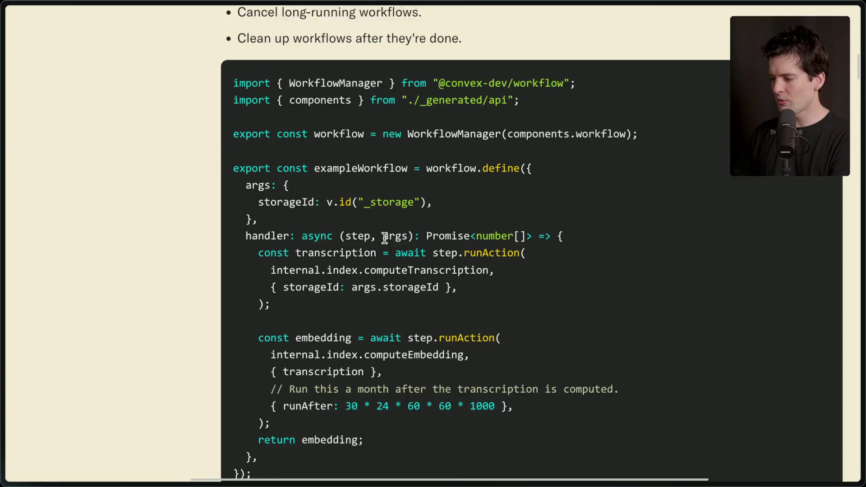
{"action": "scroll", "coordinate": [384, 237], "scroll_direction": "right", "scroll_amount": 3}
{"action": "scroll", "coordinate": [384, 237], "scroll_direction": "down", "scroll_amount": 2}
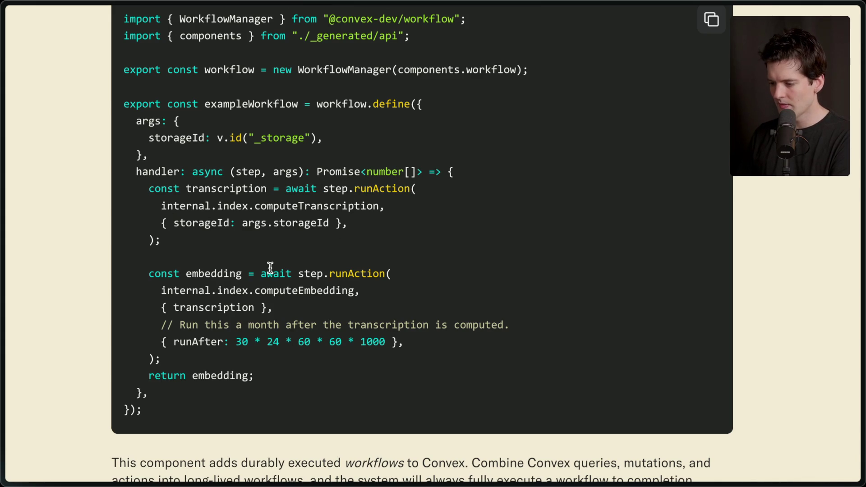
{"action": "mouse_move", "coordinate": [162, 335]}
{"action": "left_mouse_down"}
{"action": "mouse_move", "coordinate": [428, 340]}
{"action": "mouse_move", "coordinate": [110, 340]}
{"action": "mouse_move", "coordinate": [182, 338]}
{"action": "left_mouse_up"}
{"action": "left_click", "coordinate": [142, 338]}
{"action": "left_click_drag", "start_coordinate": [160, 400], "coordinate": [151, 155]}
{"action": "left_click", "coordinate": [155, 82]}
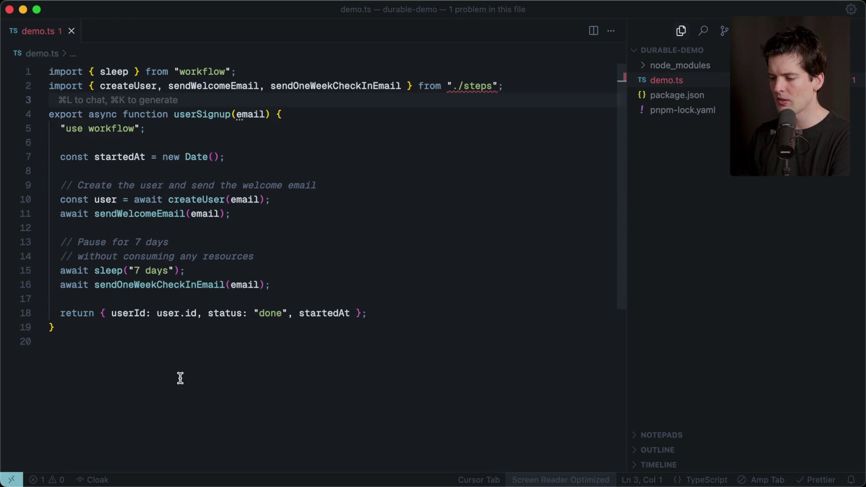
Select and copy all of demo.ts, including the 7-day pause and startedAt return.
{"action": "left_click_drag", "start_coordinate": [177, 379], "coordinate": [3, 4]}
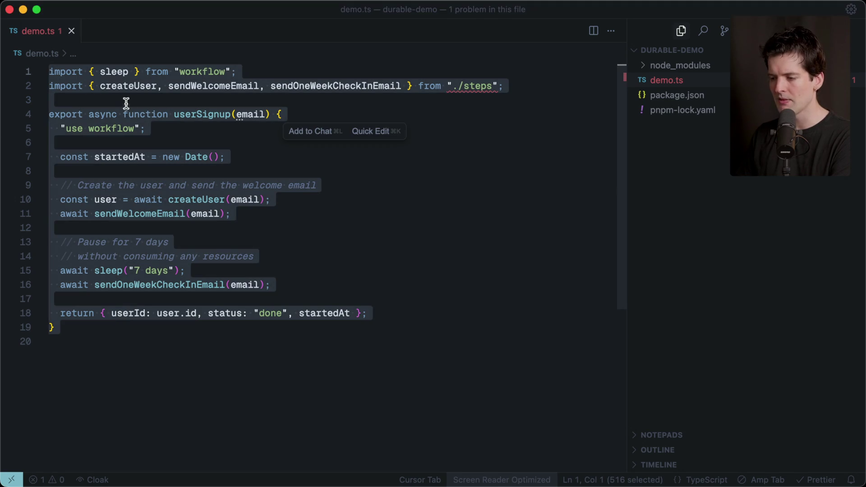
{"action": "left_click", "coordinate": [125, 100]}
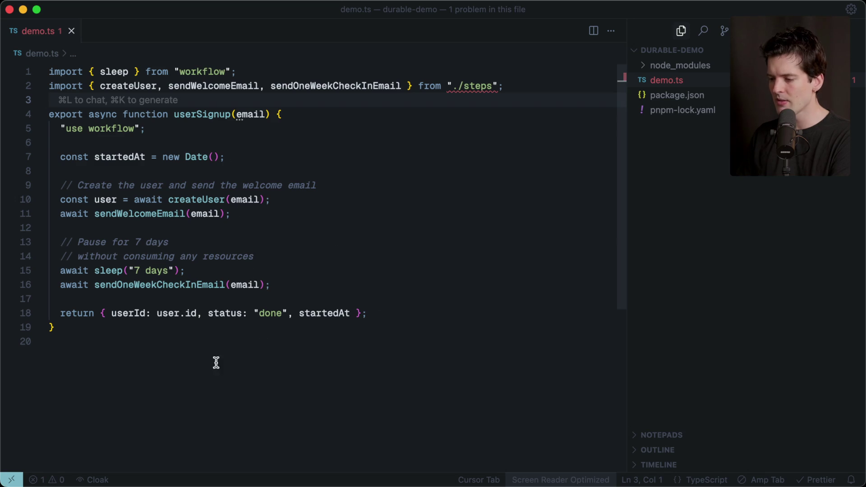
{"action": "left_click", "coordinate": [188, 366]}
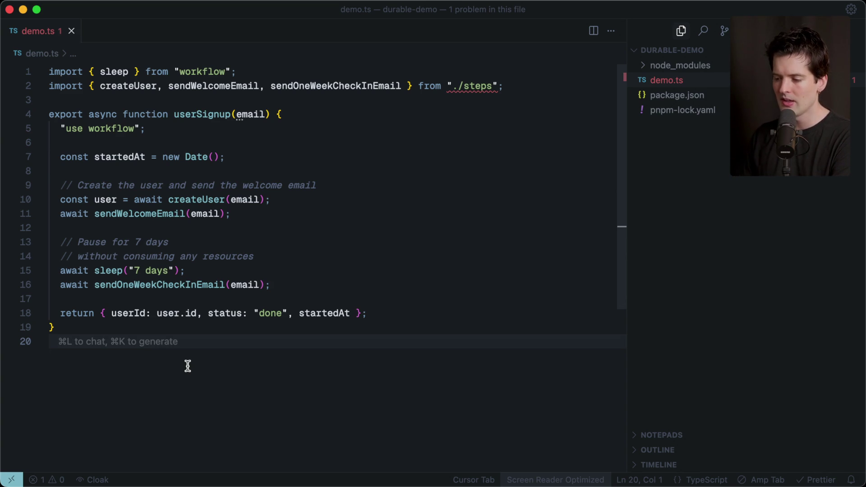
{"action": "key", "text": "super+a"}
{"action": "left_click", "coordinate": [116, 380]}
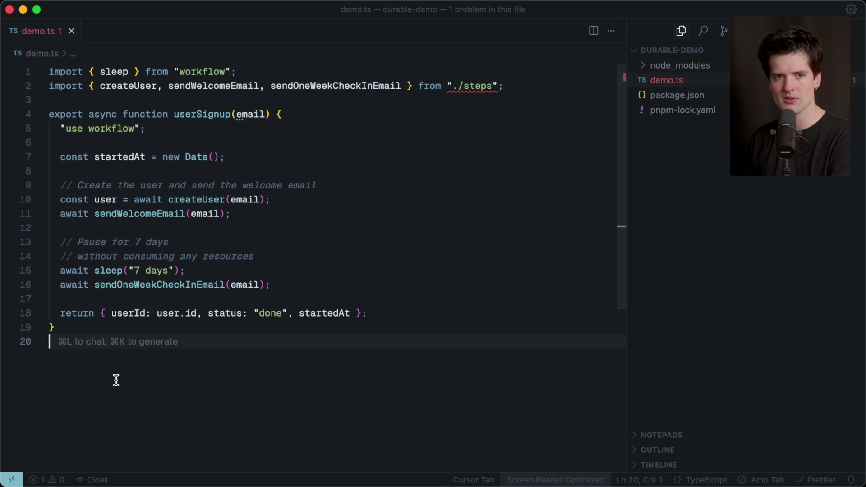
{"action": "key", "text": "super+a"}
{"action": "key", "text": "super+Tab"}
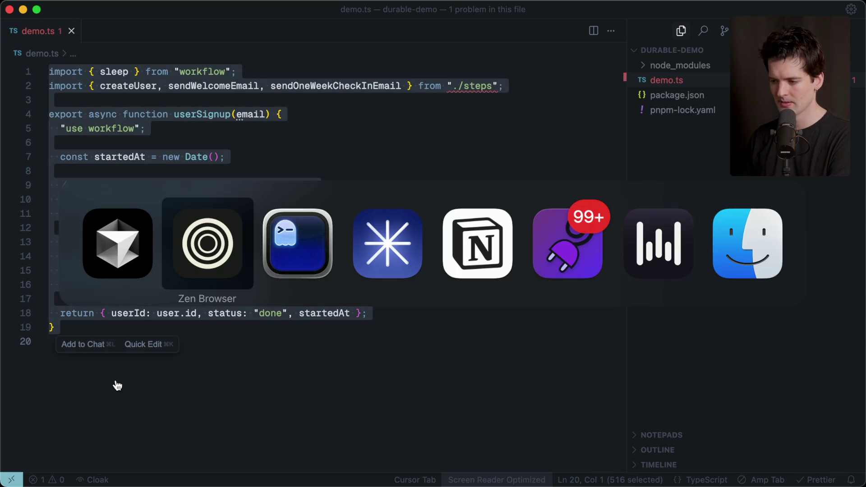
Ask T3 Chat to rewrite the pasted demo.ts userSignup snippet with Effect, inside a ```ts fence.
{"action": "mouse_move", "coordinate": [859, 243]}
{"action": "scroll", "coordinate": [766, 225], "scroll_direction": "up", "scroll_amount": 1}
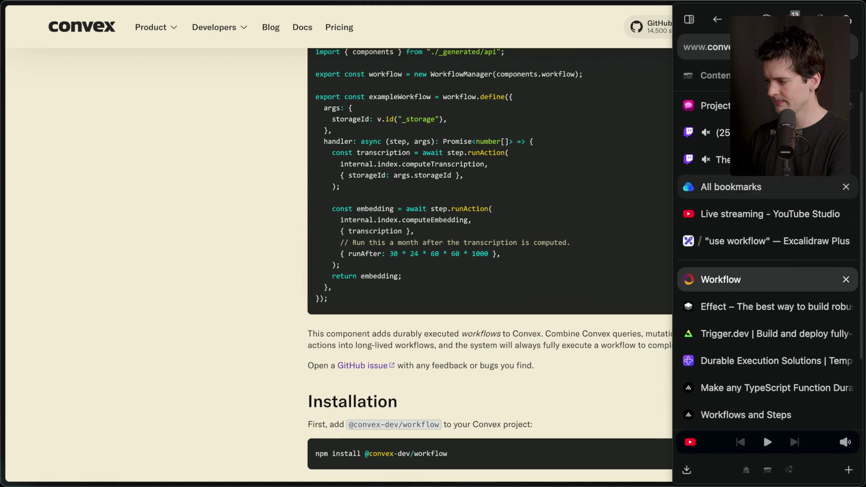
{"action": "left_click", "coordinate": [708, 105]}
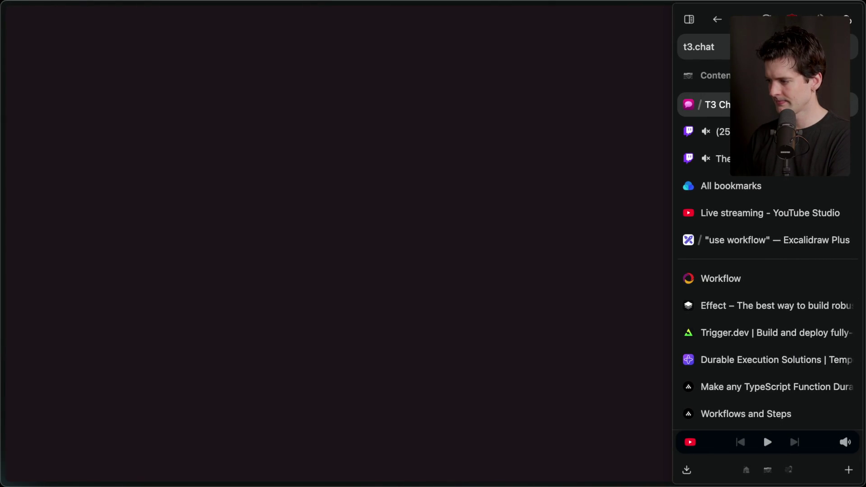
{"action": "type", "text": "Rewrite"}
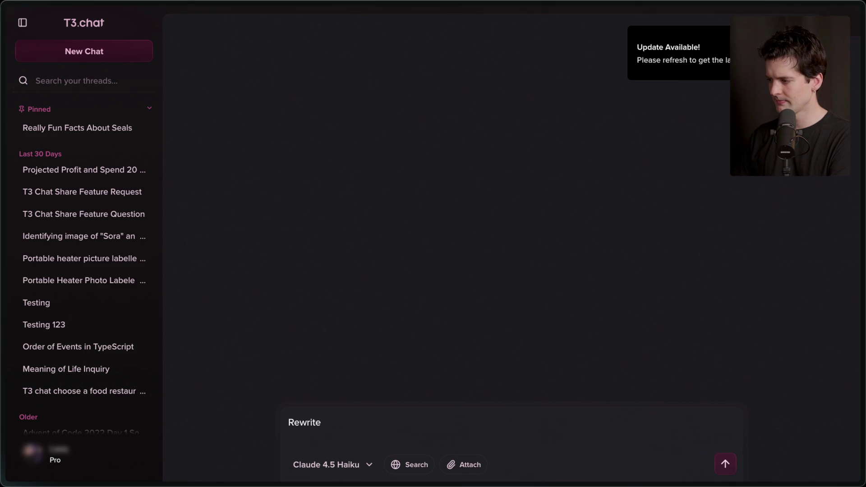
{"action": "key", "text": "super+r"}
{"action": "type", "text": "this snippet to use Effe"}
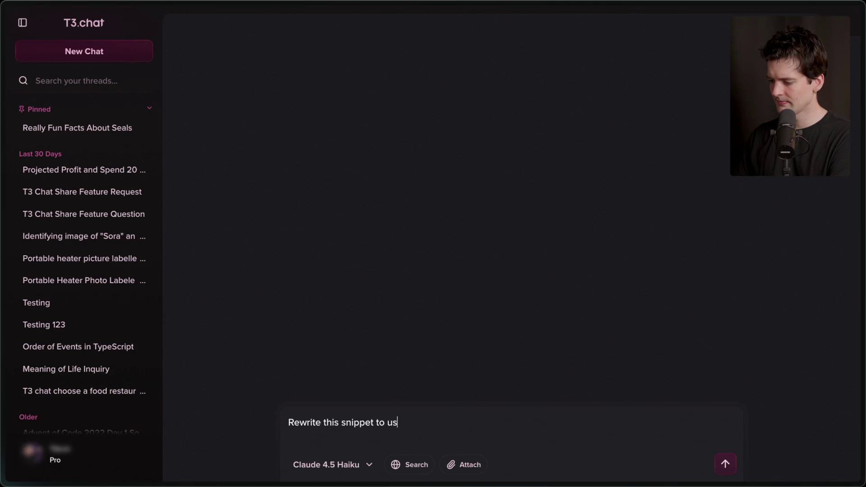
{"action": "type", "text": "ct "}
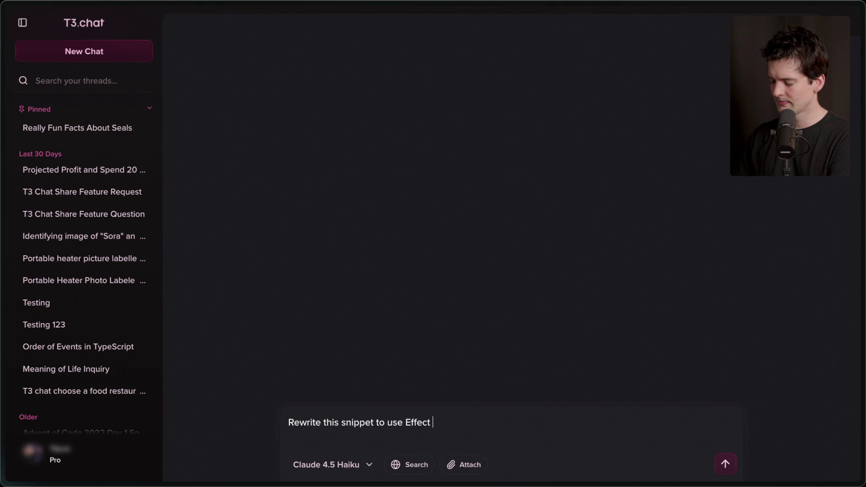
{"action": "type", "text": "(it's for an example)"}
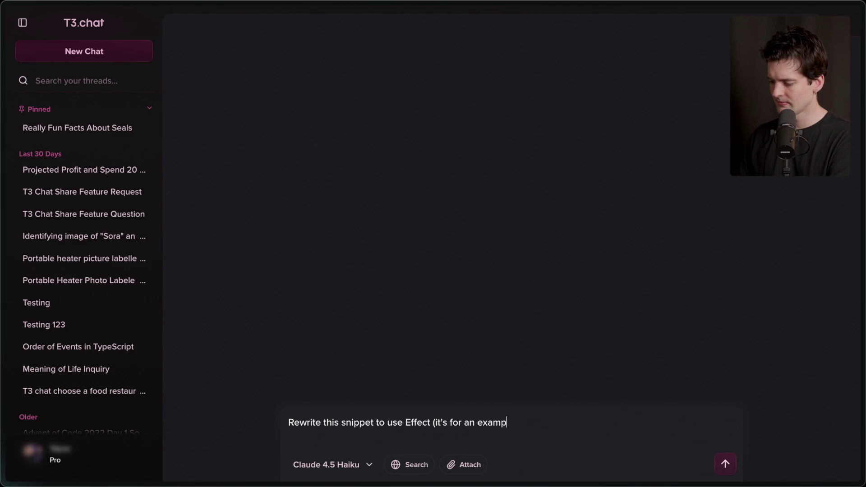
{"action": "key", "text": "shift+Return"}
{"action": "type", "text": "```ts"}
{"action": "key", "text": "shift+Return"}
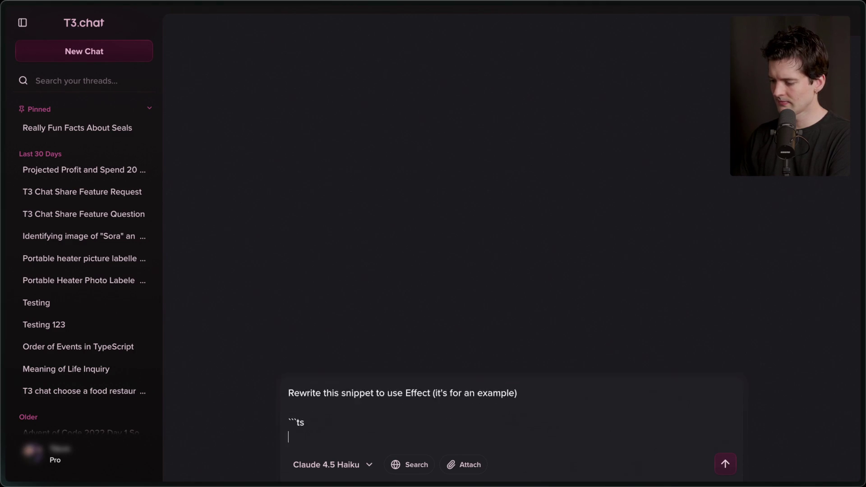
{"action": "key", "text": "ctrl+v"}
{"action": "key", "text": "shift+Return"}
{"action": "type", "text": "```"}
{"action": "key", "text": "Return"}
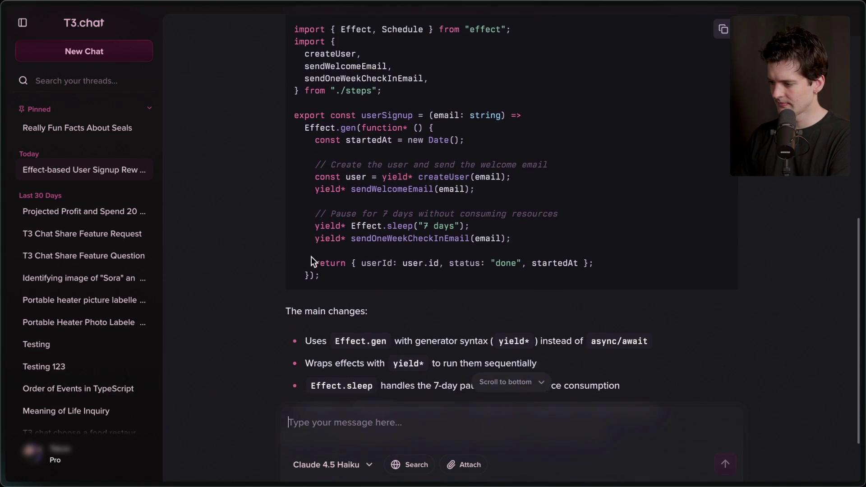
Review Claude 4.5 Haiku's Effect.gen and Effect.sleep rewrite of userSignup.
{"action": "scroll", "coordinate": [311, 258], "scroll_direction": "up", "scroll_amount": 3}
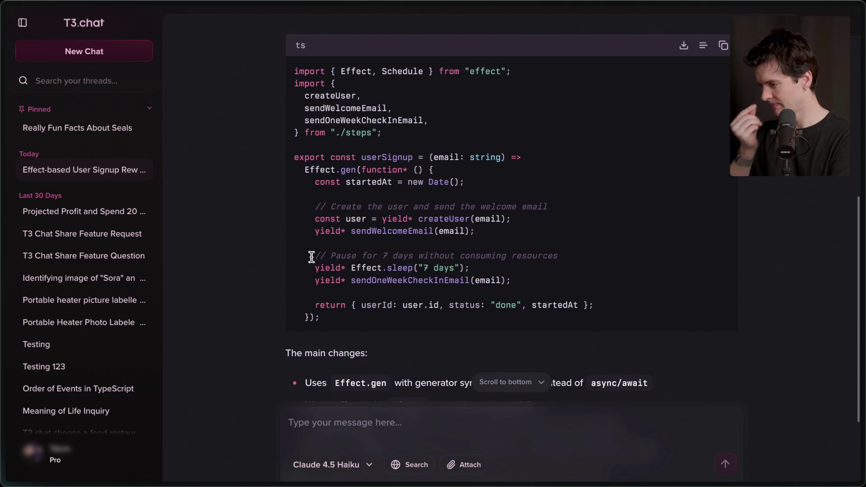
{"action": "scroll", "coordinate": [311, 258], "scroll_direction": "down", "scroll_amount": 1}
{"action": "mouse_move", "coordinate": [329, 302]}
{"action": "left_mouse_down"}
{"action": "mouse_move", "coordinate": [344, 243]}
{"action": "mouse_move", "coordinate": [403, 124]}
{"action": "left_mouse_up"}
{"action": "left_click", "coordinate": [509, 121]}
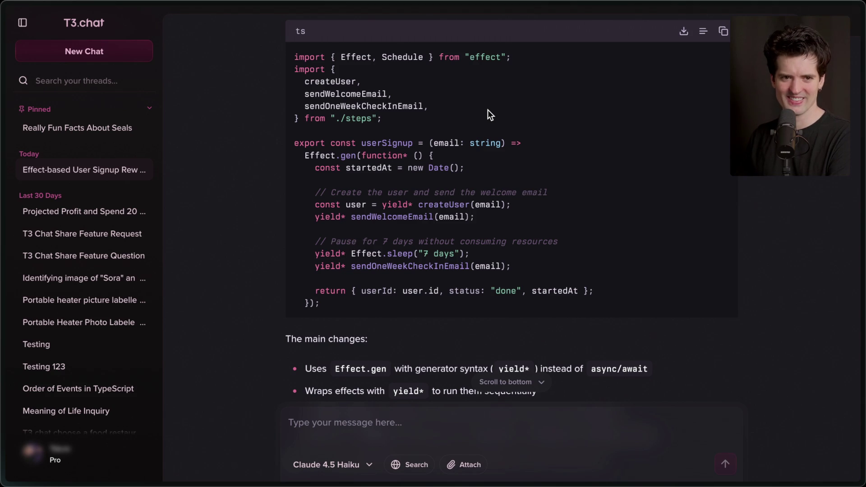
{"action": "scroll", "coordinate": [488, 110], "scroll_direction": "down", "scroll_amount": 3}
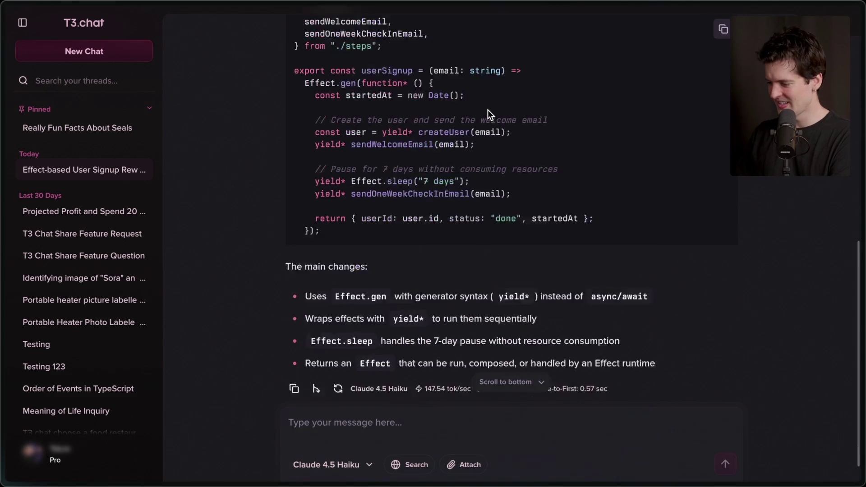
{"action": "mouse_move", "coordinate": [862, 252]}
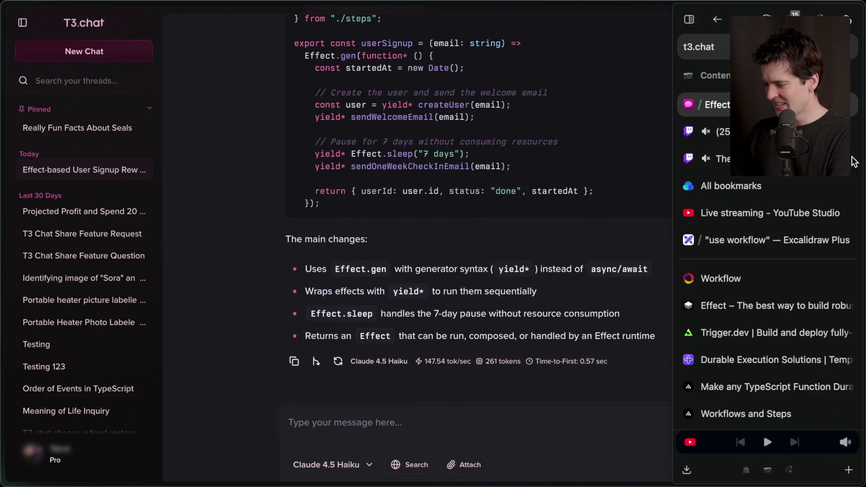
{"action": "left_click", "coordinate": [766, 246]}
Nudge the "use drama" title slightly left on the Excalidraw board.
{"action": "scroll", "coordinate": [494, 300], "scroll_direction": "up", "scroll_amount": 10}
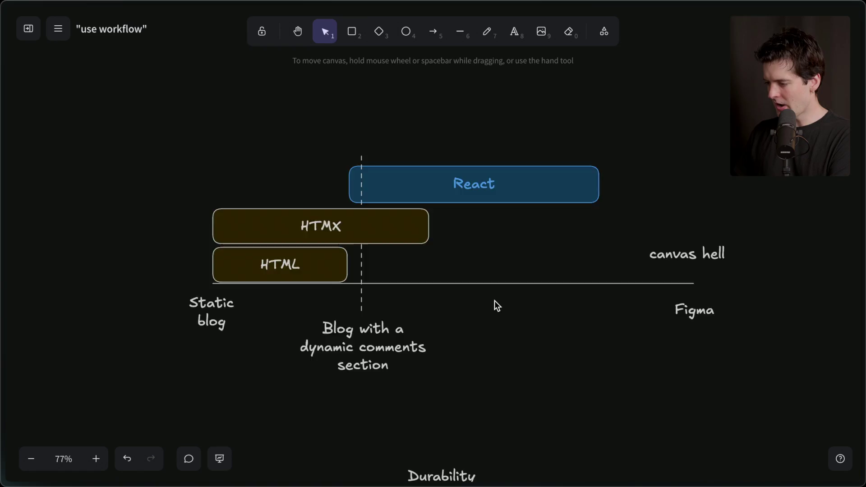
{"action": "scroll", "coordinate": [496, 305], "scroll_direction": "up", "scroll_amount": 15}
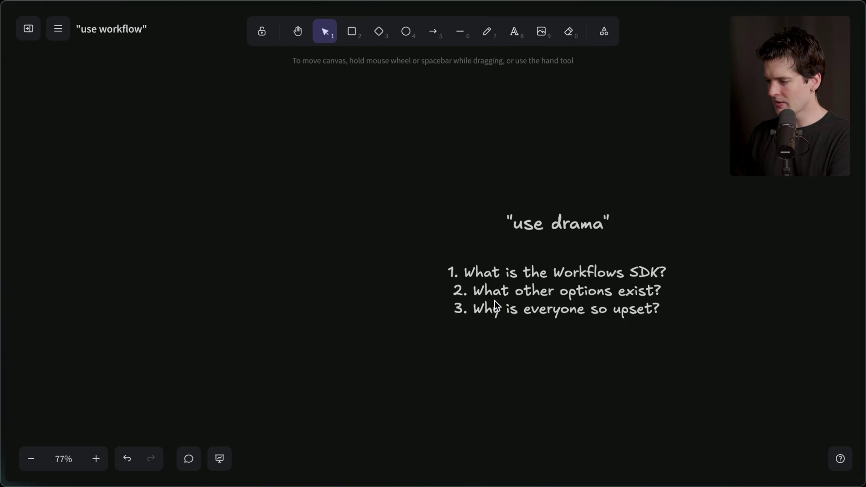
{"action": "scroll", "coordinate": [496, 304], "scroll_direction": "down", "scroll_amount": 1}
{"action": "scroll", "coordinate": [496, 305], "scroll_direction": "up", "scroll_amount": 5, "text": "ctrl"}
{"action": "scroll", "coordinate": [496, 305], "scroll_direction": "up", "scroll_amount": 2}
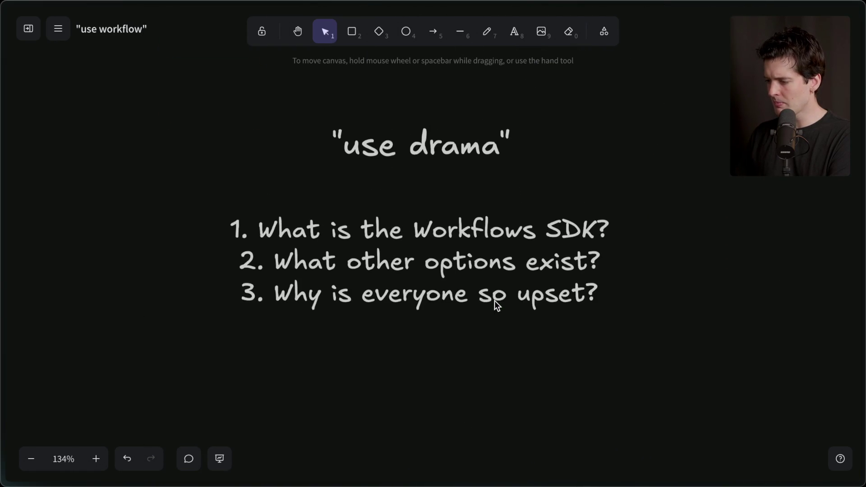
{"action": "left_click_drag", "start_coordinate": [399, 146], "coordinate": [388, 153]}
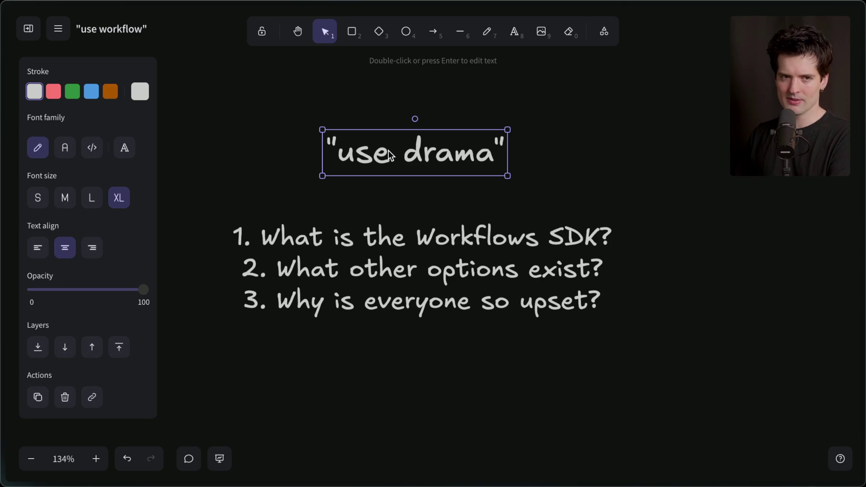
Switch to the X post arguing that magic directives are bad API interfaces.
{"action": "mouse_move", "coordinate": [861, 244]}
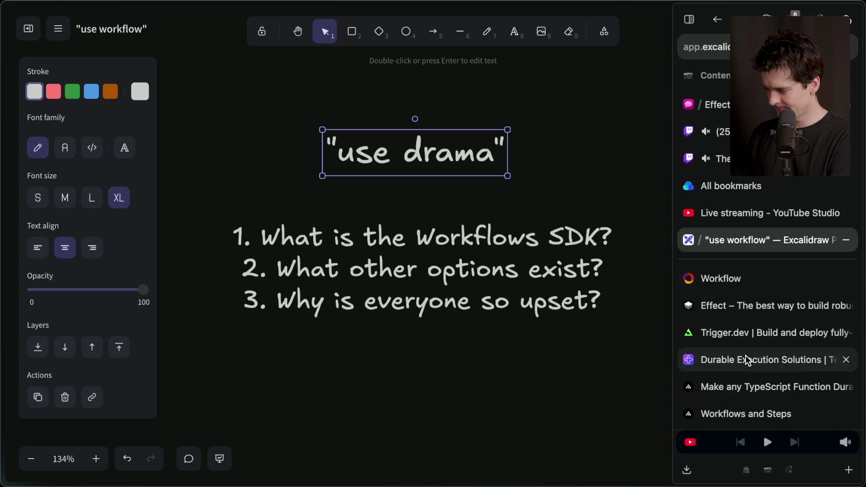
{"action": "scroll", "coordinate": [739, 360], "scroll_direction": "down", "scroll_amount": 2}
{"action": "scroll", "coordinate": [746, 361], "scroll_direction": "down", "scroll_amount": 1}
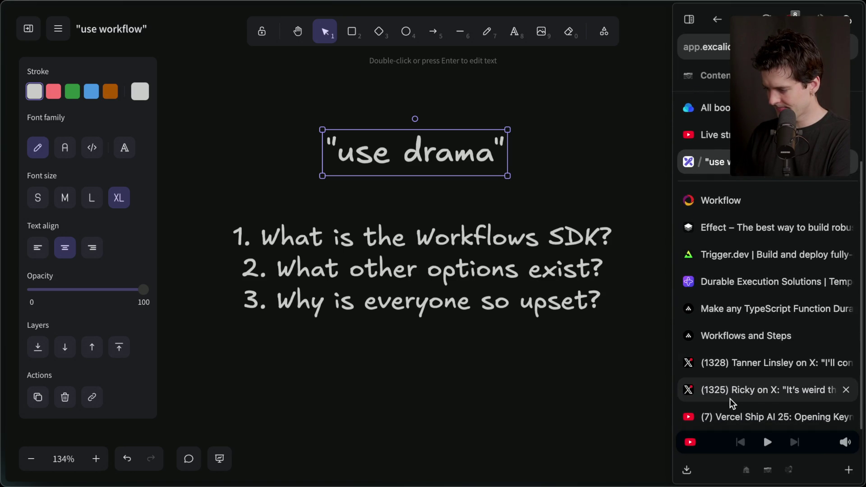
{"action": "left_click", "coordinate": [752, 366]}
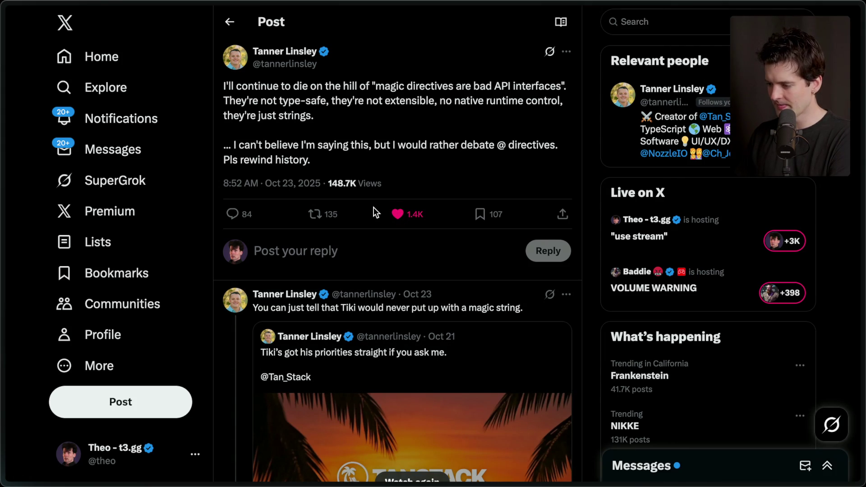
Highlight key lines of the X post, including "they're just strings" and "Pls rewind history.".
{"action": "left_click_drag", "start_coordinate": [220, 86], "coordinate": [342, 126]}
{"action": "left_click", "coordinate": [342, 126]}
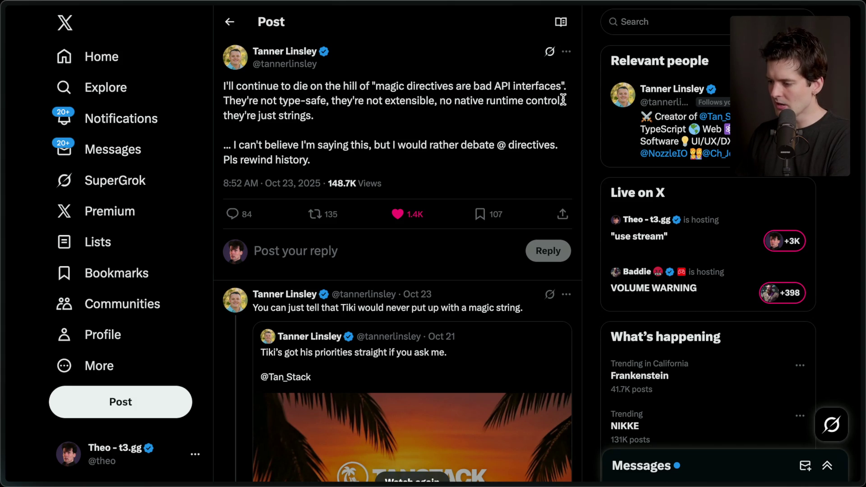
{"action": "left_click_drag", "start_coordinate": [215, 114], "coordinate": [312, 114]}
{"action": "left_click", "coordinate": [315, 115]}
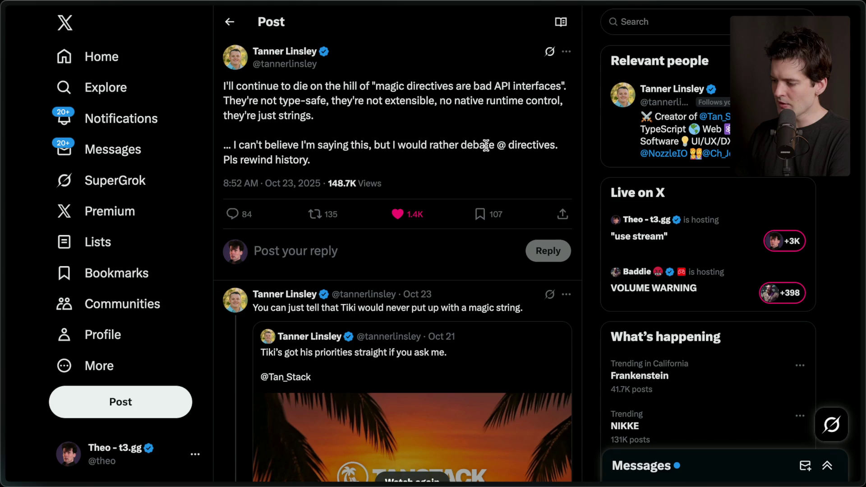
{"action": "left_click_drag", "start_coordinate": [223, 160], "coordinate": [350, 160]}
{"action": "left_click", "coordinate": [363, 160]}
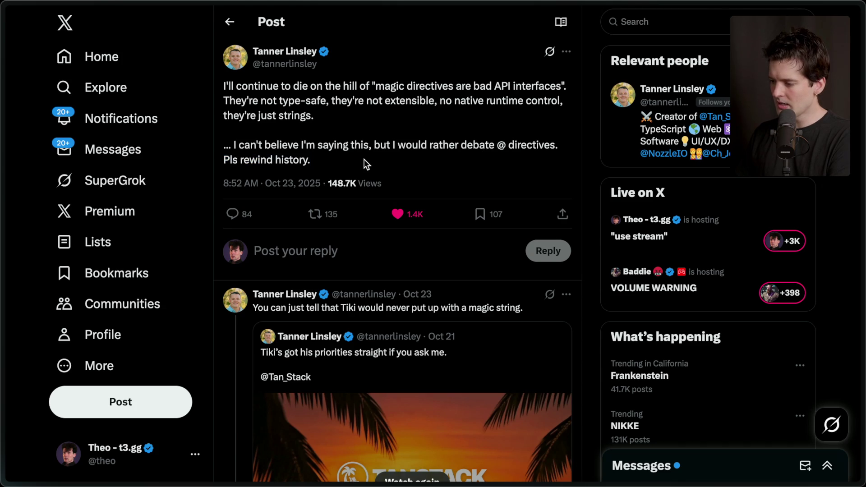
Open the thread's TanStack blog link in a background tab and switch to it.
{"action": "scroll", "coordinate": [364, 160], "scroll_direction": "down", "scroll_amount": 5}
{"action": "scroll", "coordinate": [365, 164], "scroll_direction": "up", "scroll_amount": 1}
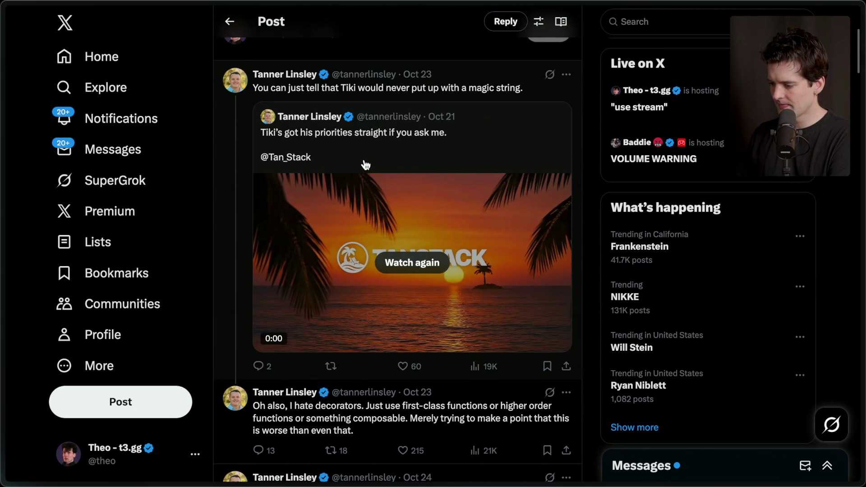
{"action": "scroll", "coordinate": [365, 164], "scroll_direction": "down", "scroll_amount": 4}
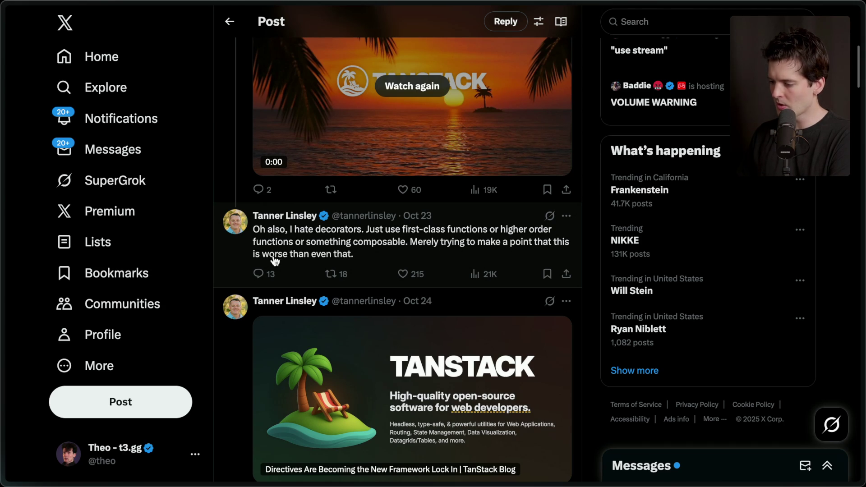
{"action": "scroll", "coordinate": [370, 373], "scroll_direction": "down", "scroll_amount": 2}
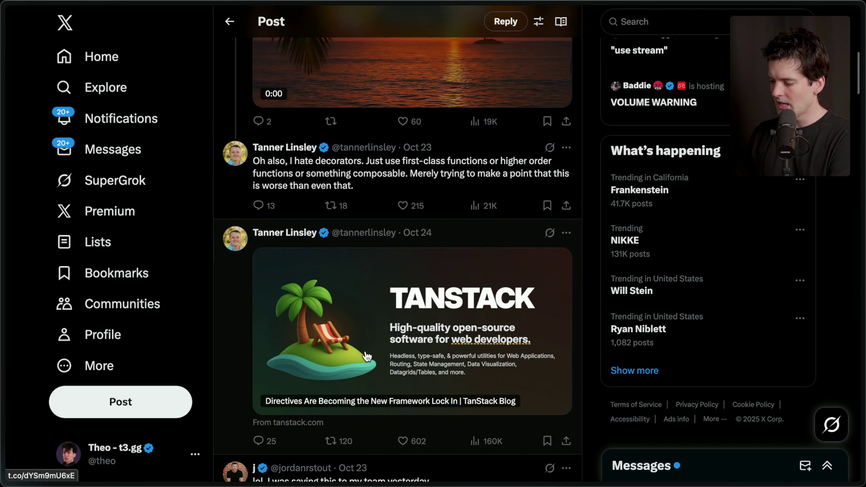
{"action": "middle_click", "coordinate": [369, 363]}
{"action": "mouse_move", "coordinate": [862, 293]}
{"action": "left_click", "coordinate": [729, 391]}
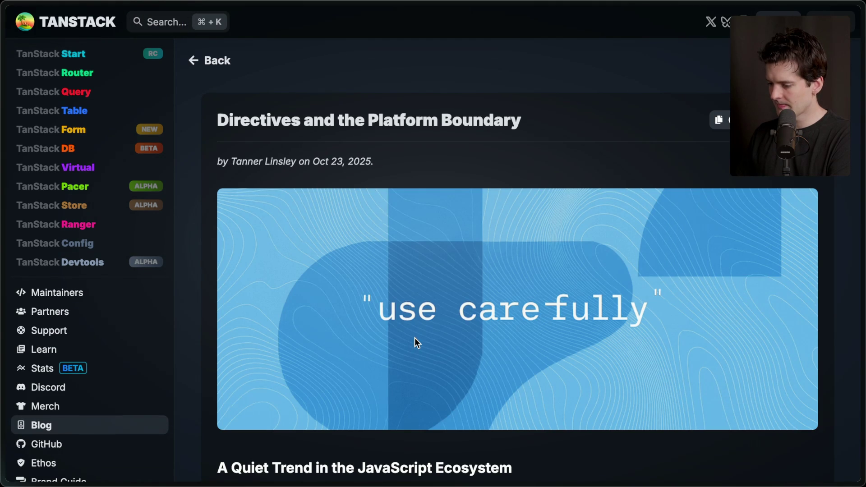
Skim the opening sections of "Directives and the Platform Boundary".
{"action": "scroll", "coordinate": [415, 337], "scroll_direction": "down", "scroll_amount": 3}
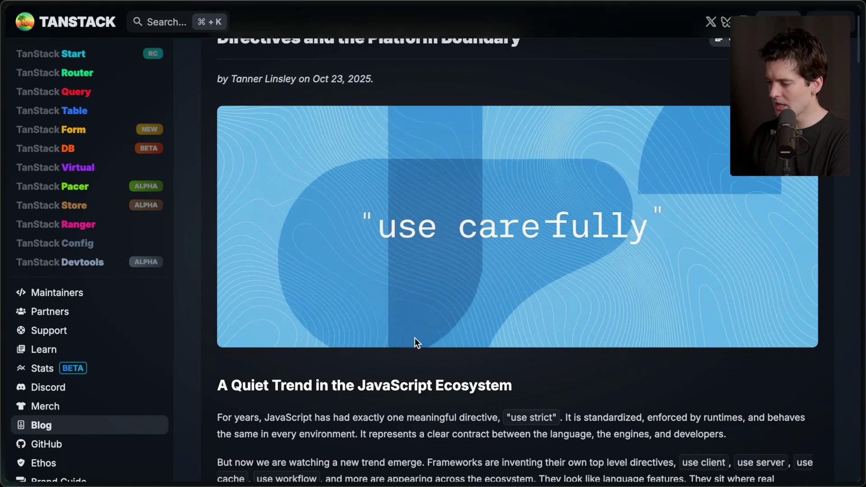
{"action": "scroll", "coordinate": [415, 337], "scroll_direction": "up", "scroll_amount": 3}
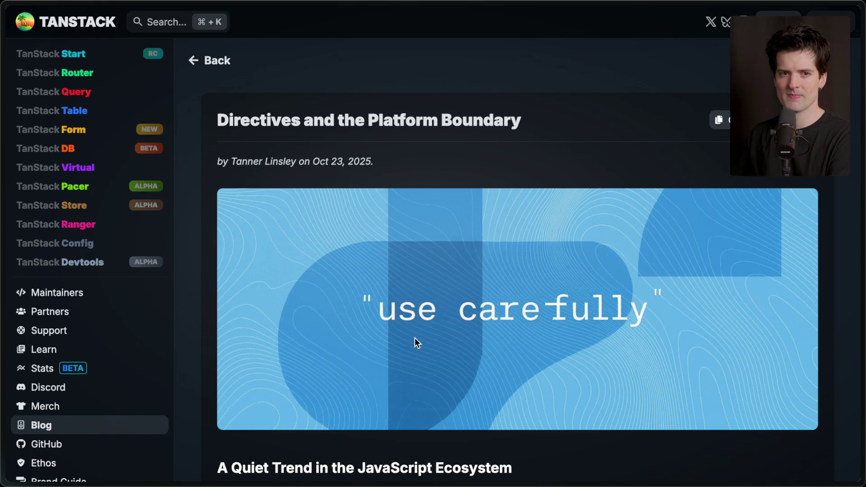
{"action": "scroll", "coordinate": [415, 338], "scroll_direction": "down", "scroll_amount": 5}
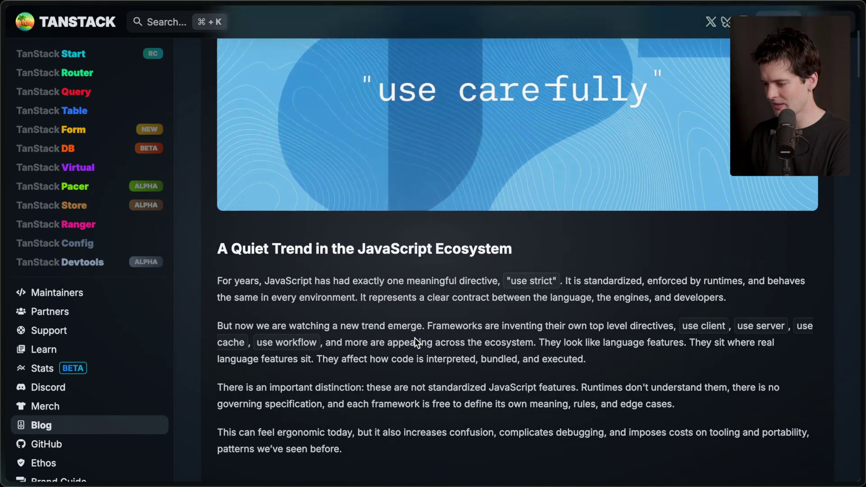
{"action": "scroll", "coordinate": [415, 341], "scroll_direction": "up", "scroll_amount": 2}
{"action": "scroll", "coordinate": [415, 341], "scroll_direction": "down", "scroll_amount": 5}
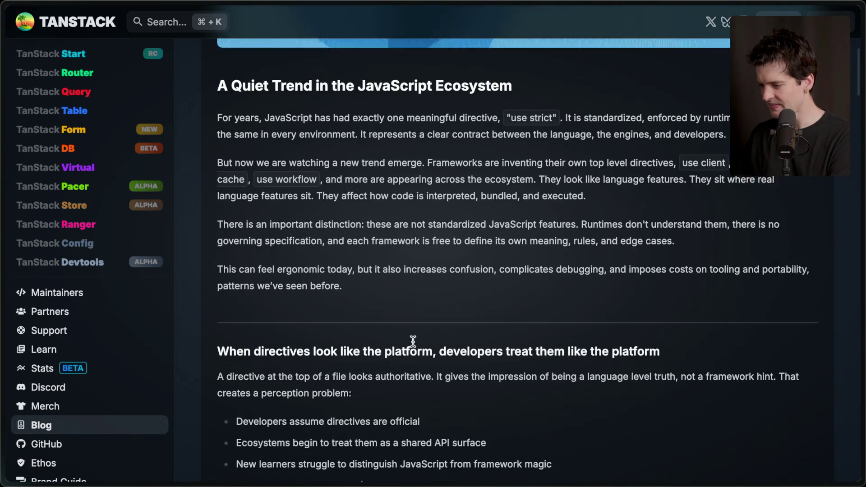
{"action": "key", "text": "super+s"}
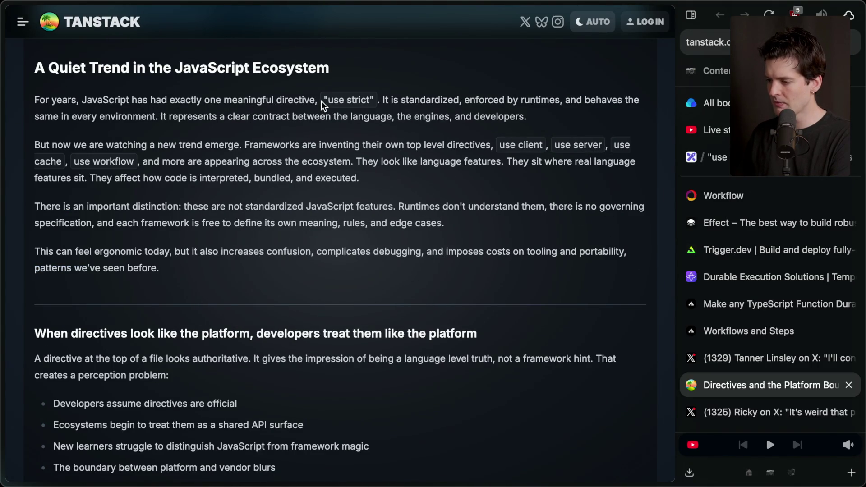
Highlight the article's lines on "use strict", a clear contract, and "use client"/"use server".
{"action": "left_click_drag", "start_coordinate": [324, 98], "coordinate": [376, 97]}
{"action": "left_click", "coordinate": [376, 97]}
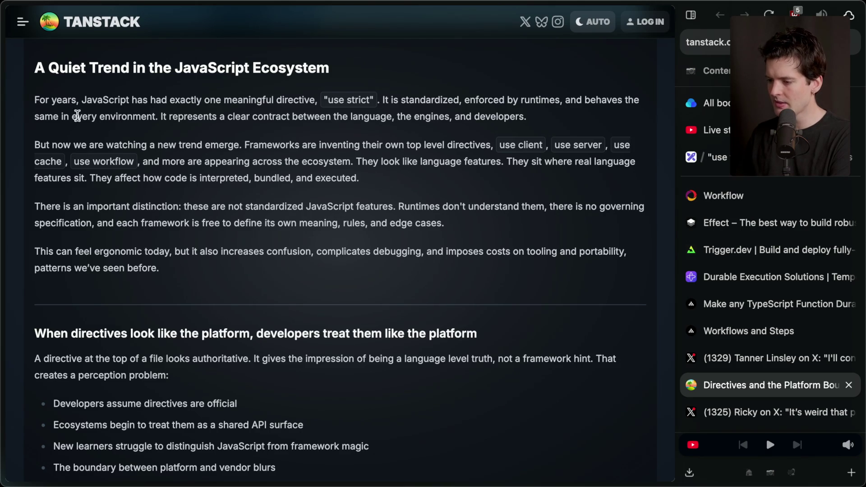
{"action": "left_click_drag", "start_coordinate": [157, 115], "coordinate": [550, 122]}
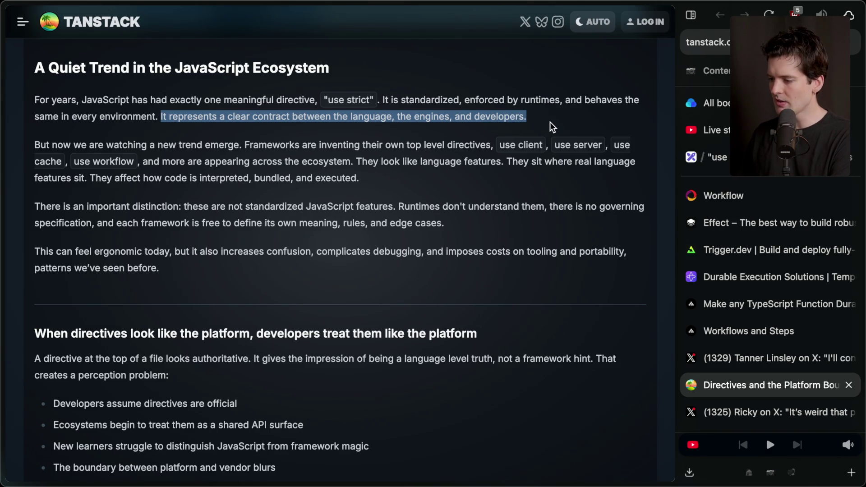
{"action": "left_click", "coordinate": [553, 117]}
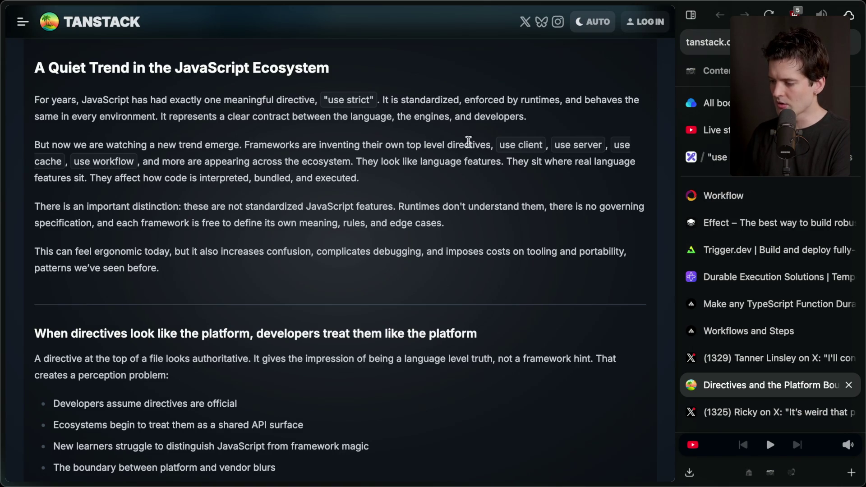
{"action": "left_click_drag", "start_coordinate": [496, 141], "coordinate": [574, 143]}
{"action": "left_click", "coordinate": [629, 150]}
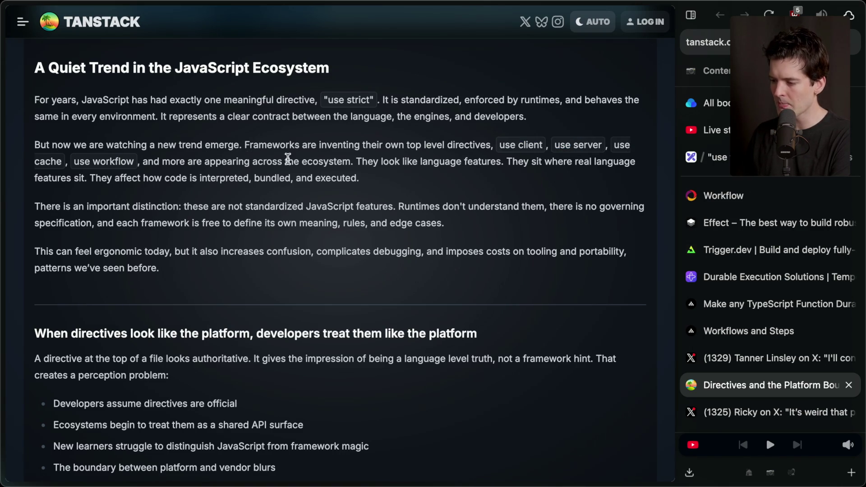
{"action": "scroll", "coordinate": [242, 298], "scroll_direction": "down", "scroll_amount": 6}
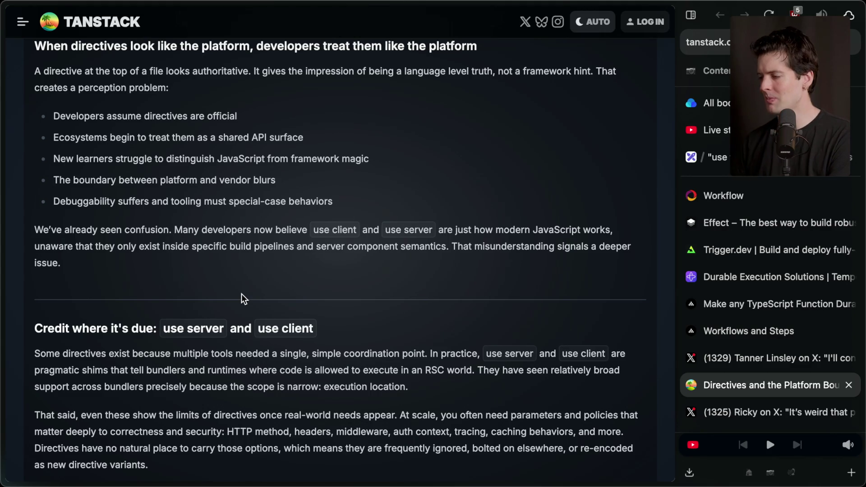
{"action": "left_click", "coordinate": [819, 194]}
{"action": "left_click", "coordinate": [744, 126]}
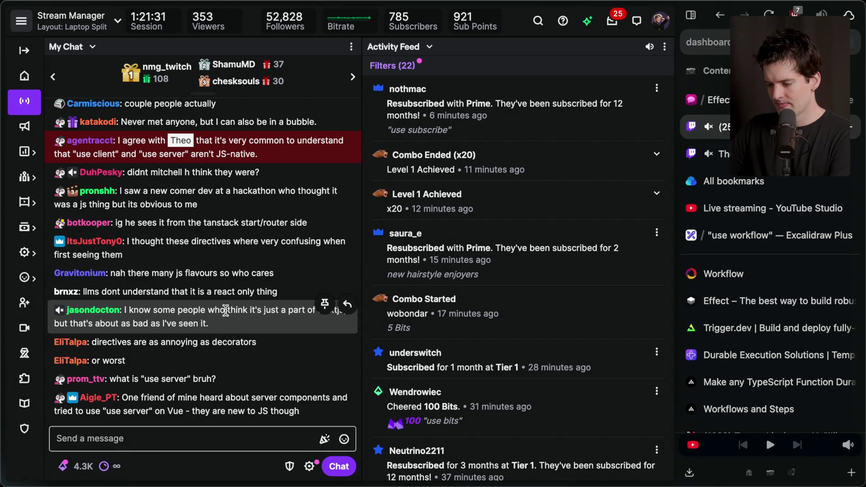
Go back to the "use workflow" Excalidraw board after reading the Twitch chat.
{"action": "left_click", "coordinate": [765, 244]}
On empty canvas, write a text block listing "use client", "use server", "use react:client" and another "use" line.
{"action": "scroll", "coordinate": [442, 342], "scroll_direction": "down", "scroll_amount": 3}
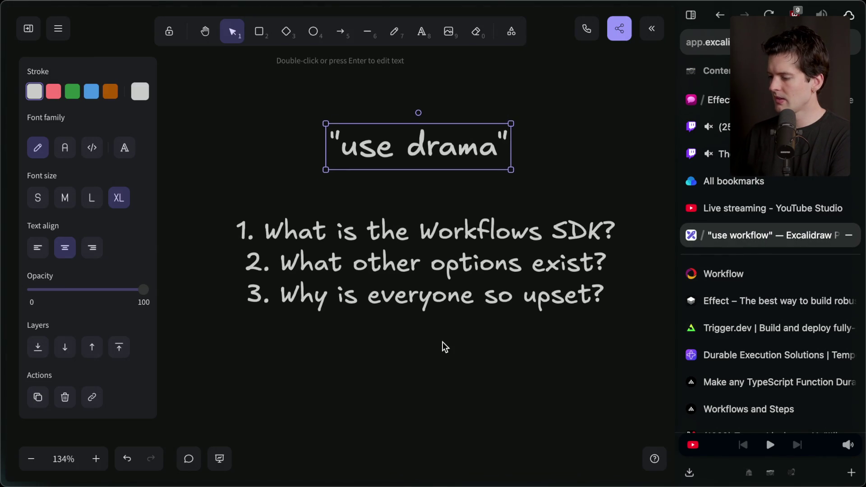
{"action": "scroll", "coordinate": [391, 266], "scroll_direction": "down", "scroll_amount": 3}
{"action": "scroll", "coordinate": [395, 270], "scroll_direction": "up", "scroll_amount": 4}
{"action": "scroll", "coordinate": [395, 269], "scroll_direction": "right", "scroll_amount": 10}
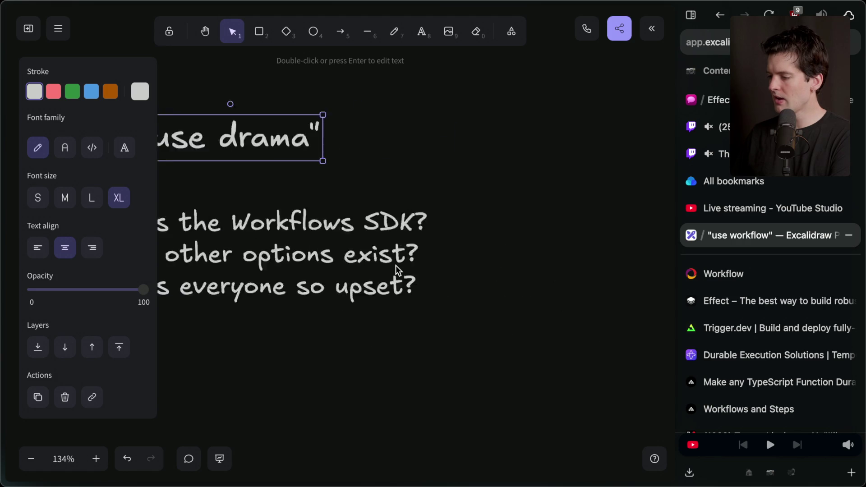
{"action": "double_click", "coordinate": [418, 199]}
{"action": "type", "text": "\"use "}
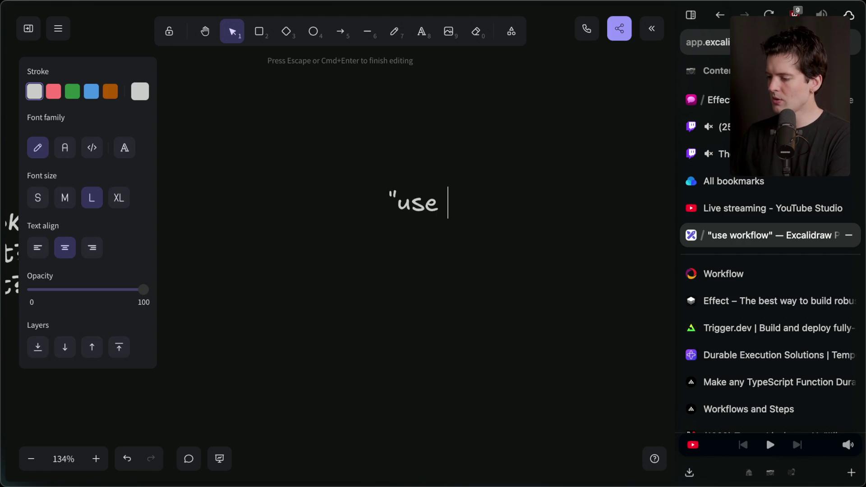
{"action": "type", "text": "client\""}
{"action": "key", "text": "Return"}
{"action": "type", "text": "\"use se"}
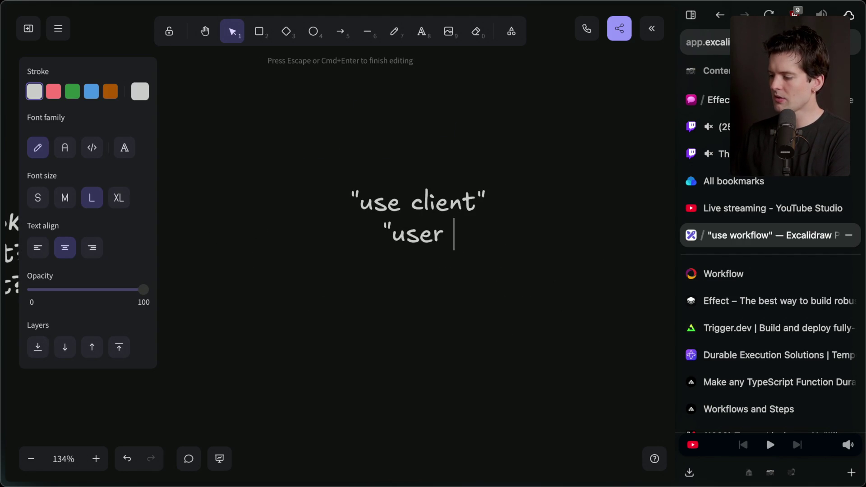
{"action": "type", "text": "rver\""}
{"action": "key", "text": "Return"}
{"action": "key", "text": "Return"}
{"action": "type", "text": "\"use "}
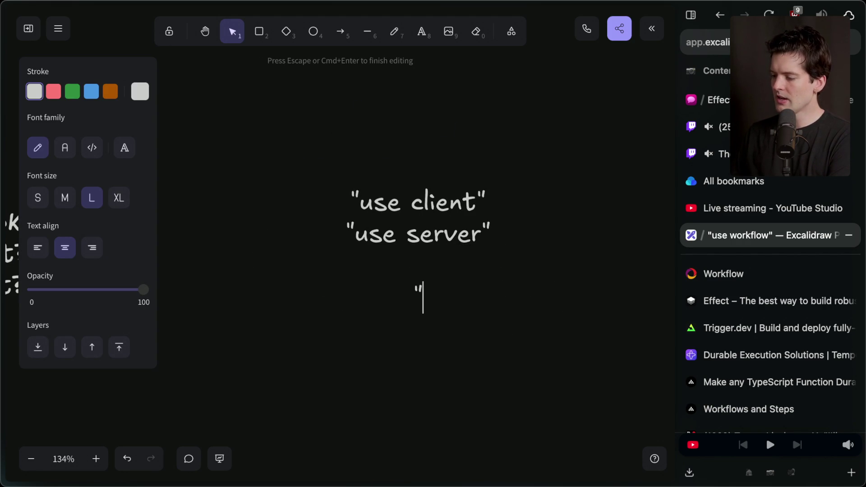
{"action": "type", "text": "react:clinet"}
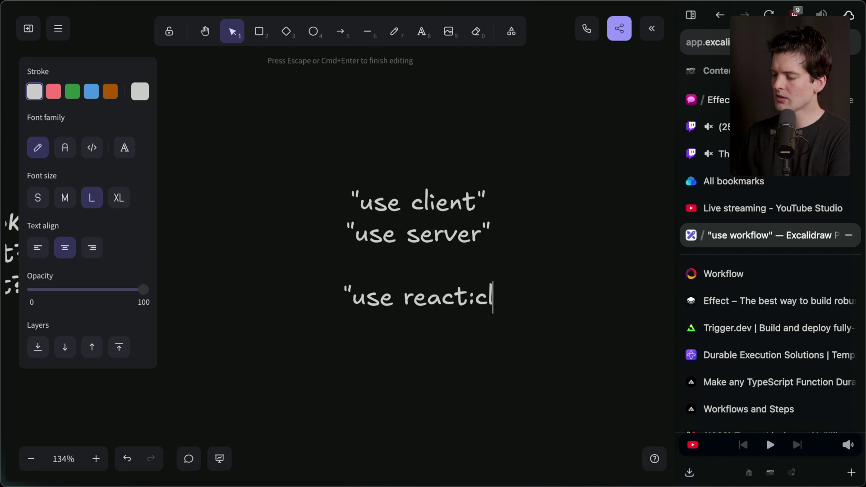
{"action": "key", "text": "BackSpace"}
{"action": "key", "text": "BackSpace"}
{"action": "key", "text": "BackSpace"}
{"action": "type", "text": "ent\""}
{"action": "key", "text": "Return"}
{"action": "type", "text": "use"}
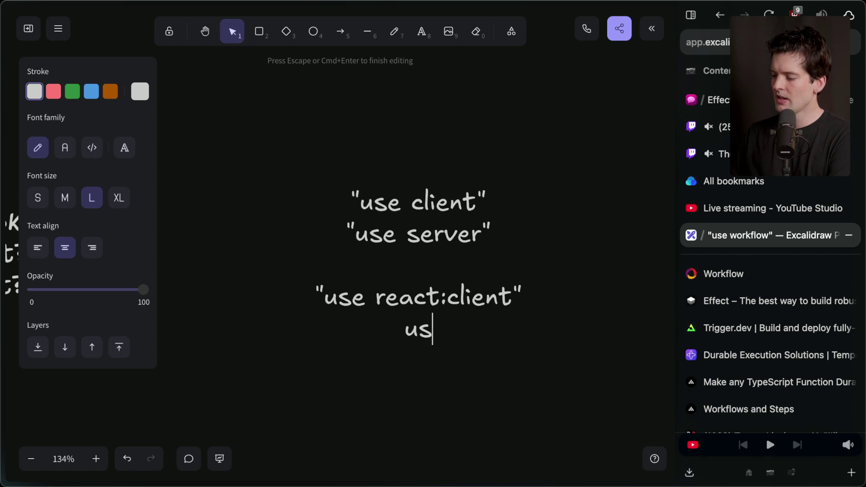